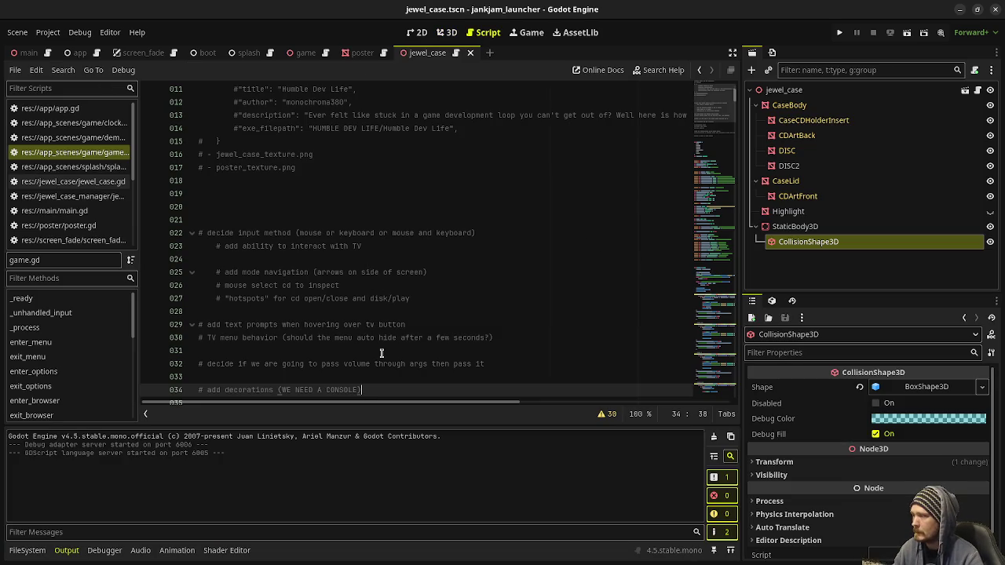
Launch the JankJam launcher project in a debug game window on the TV shelf scene
{"action": "scroll", "coordinate": [522, 325], "scroll_direction": "up", "scroll_amount": 3}
{"action": "left_click", "coordinate": [839, 35]}
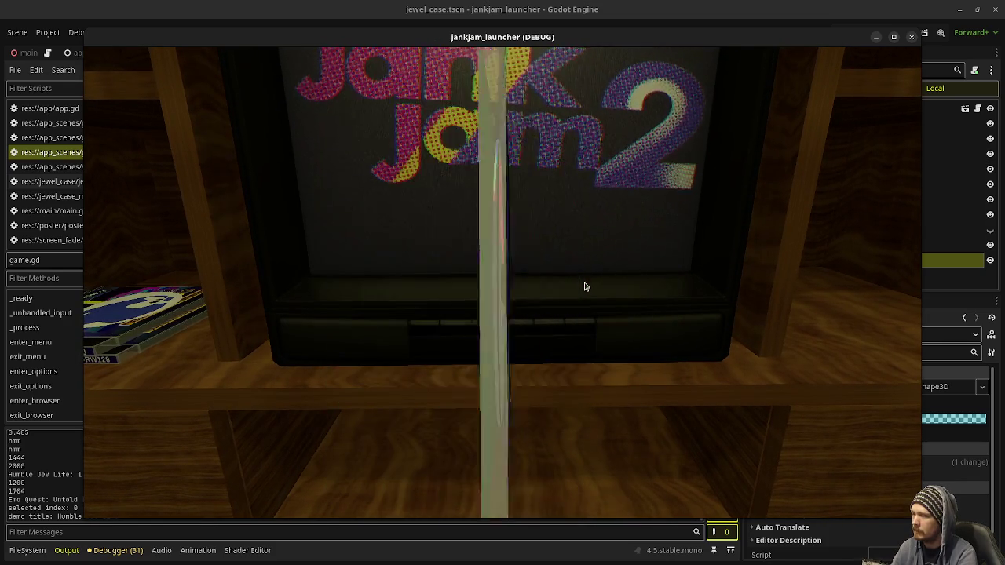
Open, flip and close the first jewel case, ending on its JNKY front cover
{"action": "left_click", "coordinate": [584, 286]}
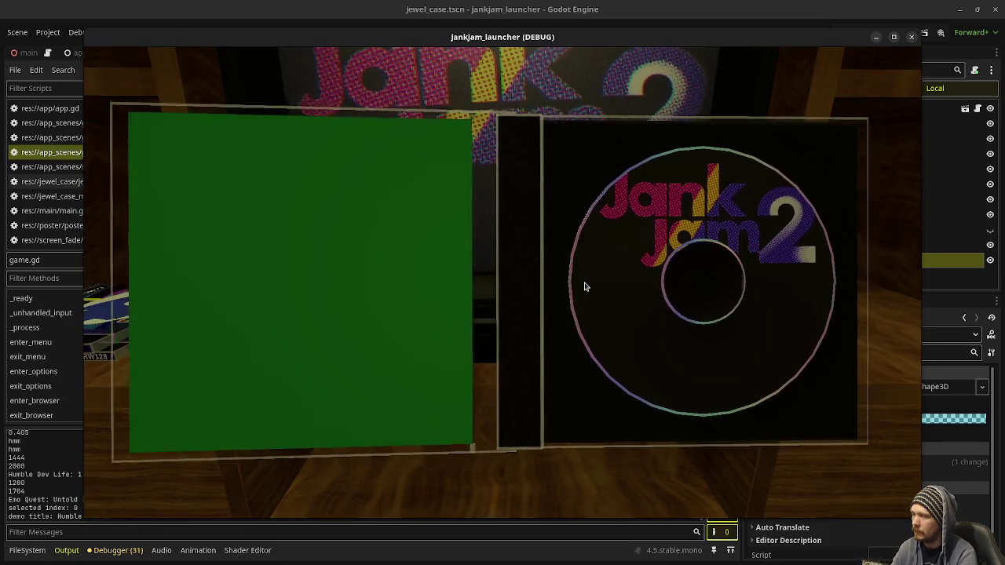
{"action": "left_click", "coordinate": [584, 287]}
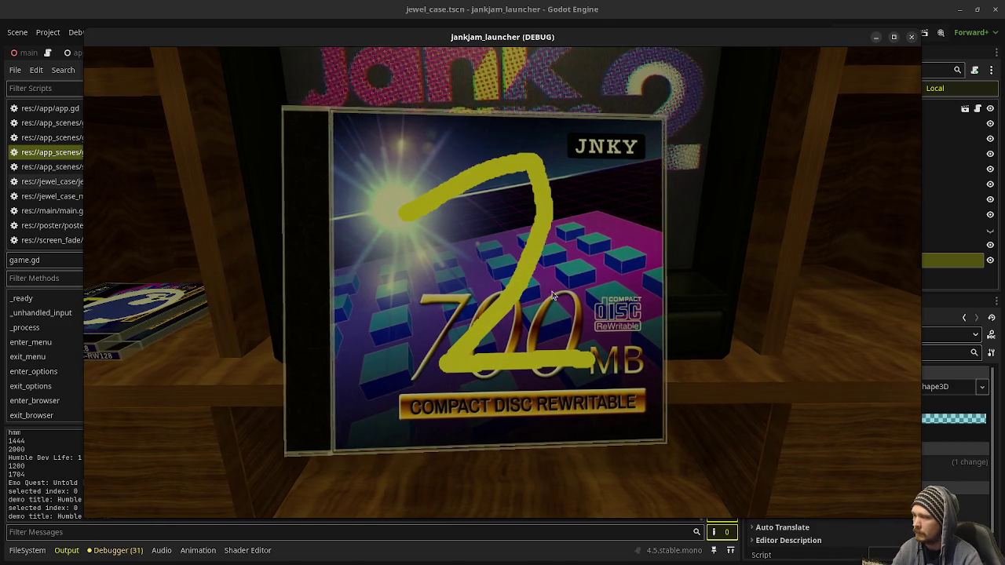
{"action": "left_click", "coordinate": [561, 282]}
{"action": "left_click", "coordinate": [561, 282]}
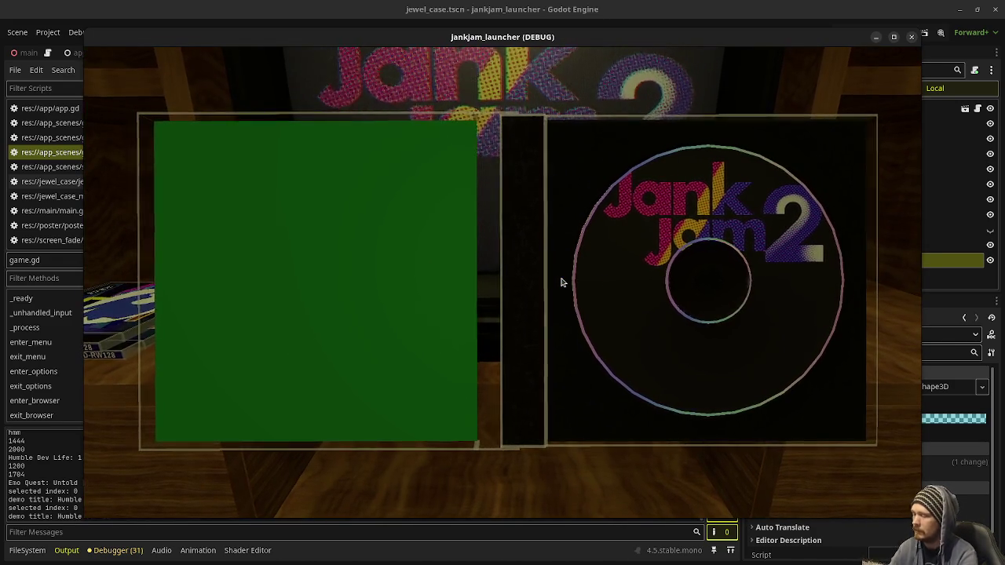
{"action": "left_click", "coordinate": [561, 282]}
{"action": "left_click", "coordinate": [561, 282]}
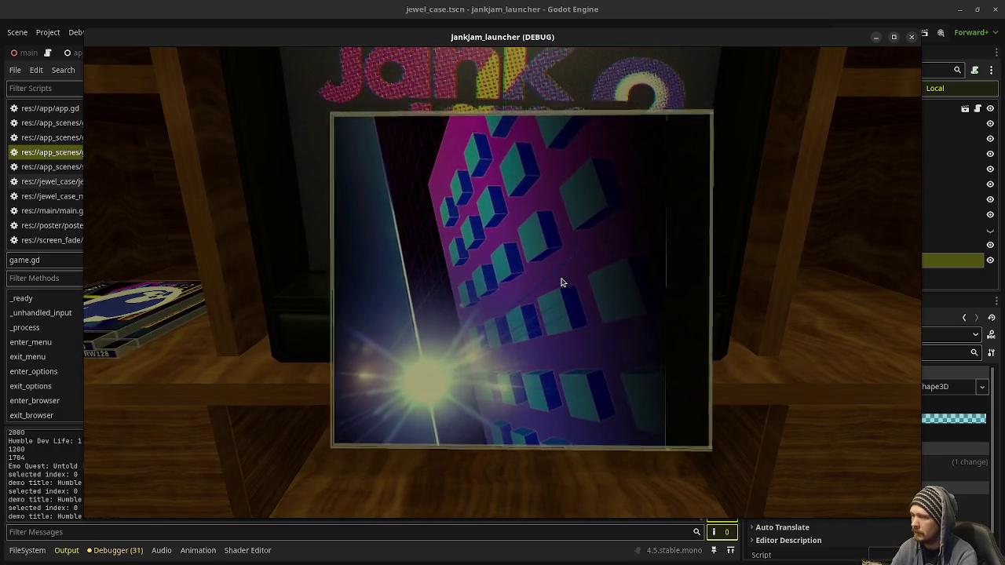
{"action": "left_click", "coordinate": [561, 283]}
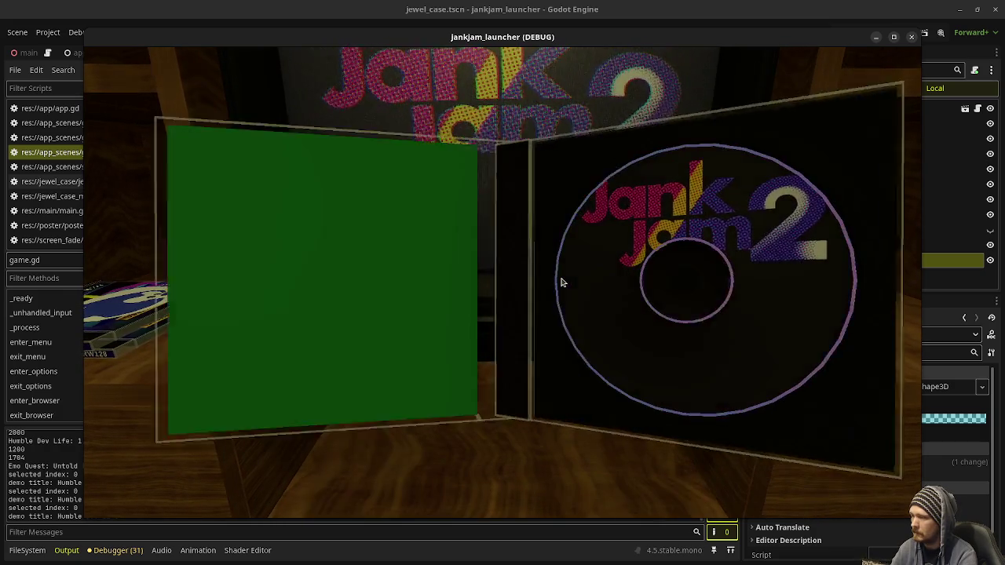
{"action": "left_click", "coordinate": [561, 283]}
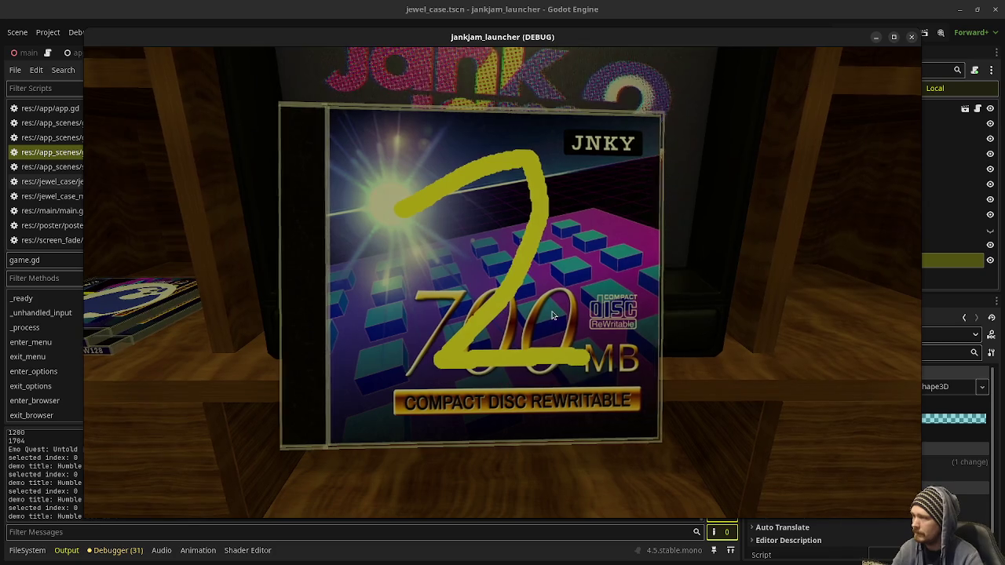
Scroll to the next jewel case, open and reopen it, then return to the TV
{"action": "scroll", "coordinate": [518, 235], "scroll_direction": "down", "scroll_amount": 1}
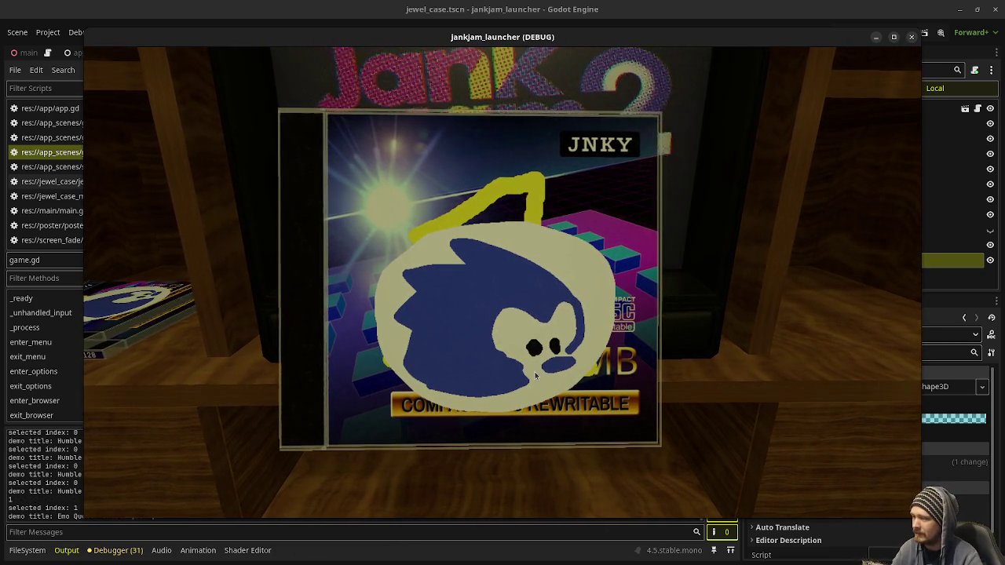
{"action": "left_click", "coordinate": [479, 224]}
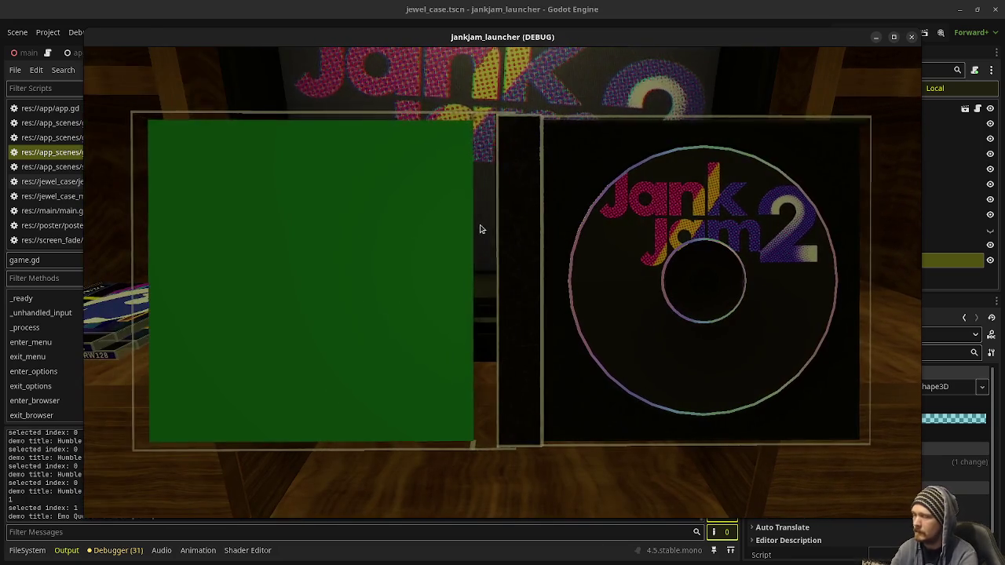
{"action": "left_click", "coordinate": [480, 228]}
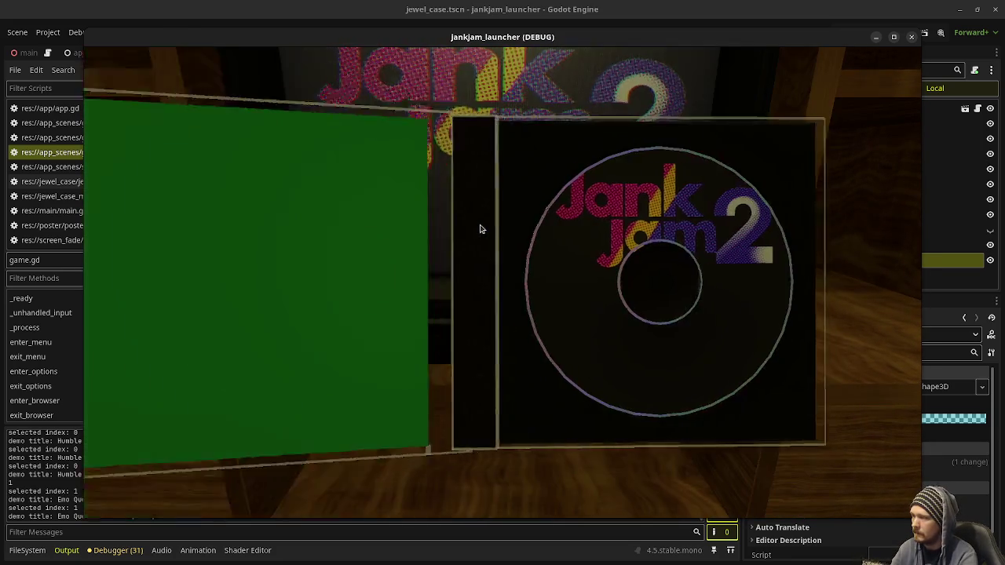
{"action": "left_click", "coordinate": [481, 229]}
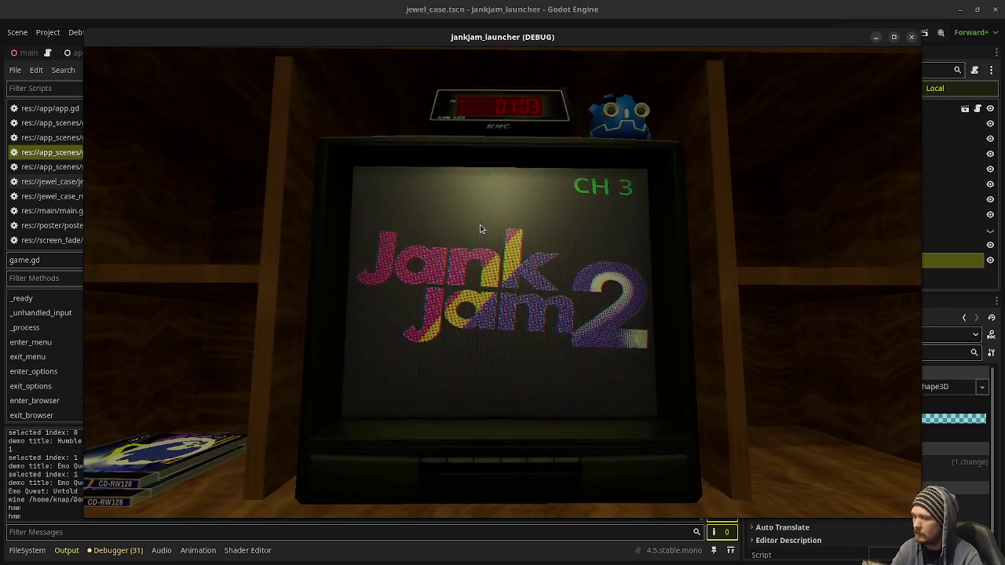
Zoom in on the Mind Palace poster, return to the TV, then bring up the YouTube N64 longplay
{"action": "left_click", "coordinate": [480, 227]}
{"action": "left_click", "coordinate": [480, 228]}
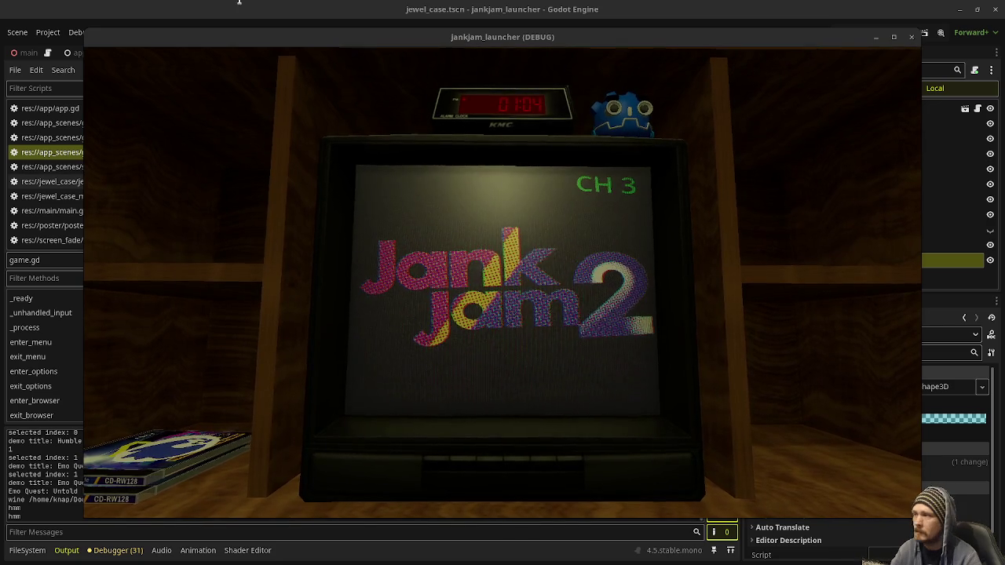
{"action": "key", "text": "Return"}
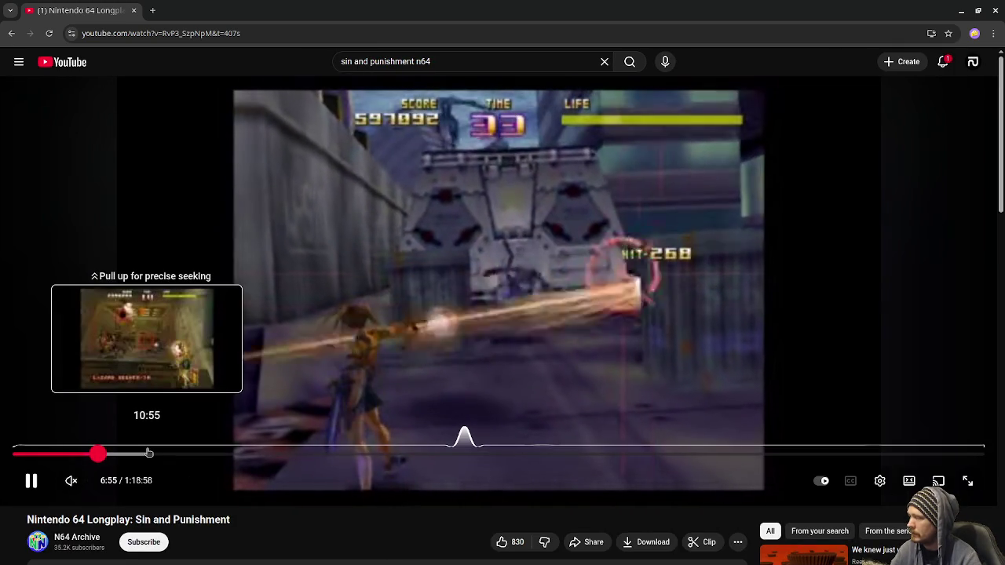
Skip the longplay to 12:30, raise the playback quality, then jump ahead to about 15:44
{"action": "scroll", "coordinate": [509, 374], "scroll_direction": "down", "scroll_amount": 2}
{"action": "scroll", "coordinate": [486, 314], "scroll_direction": "up", "scroll_amount": 2}
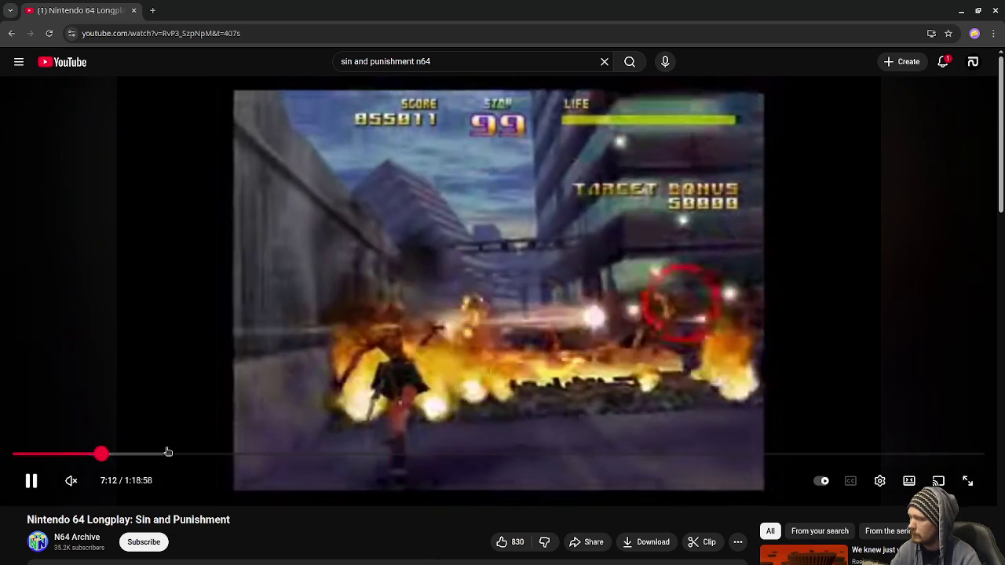
{"action": "left_click", "coordinate": [167, 454]}
{"action": "left_click", "coordinate": [879, 480]}
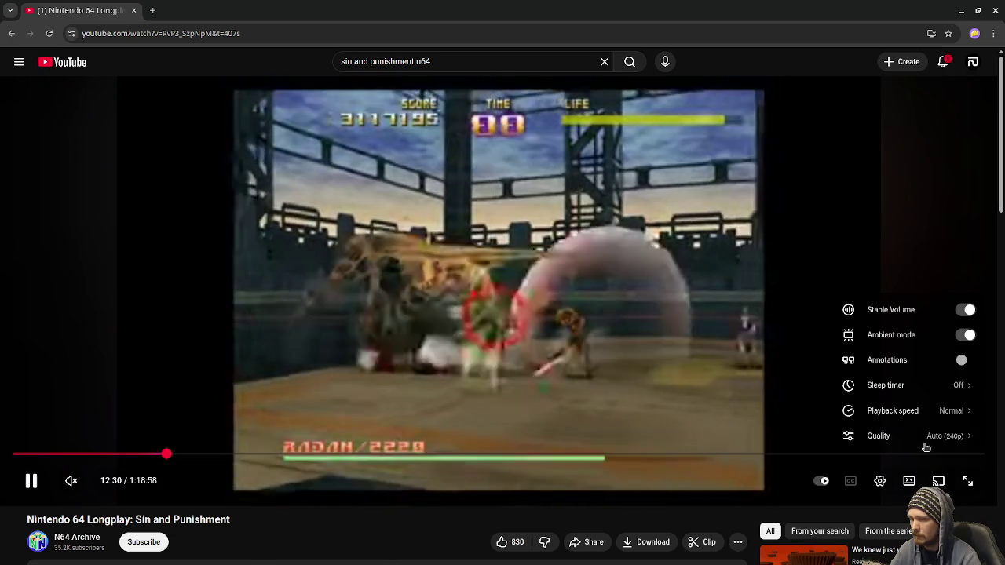
{"action": "left_click", "coordinate": [918, 435]}
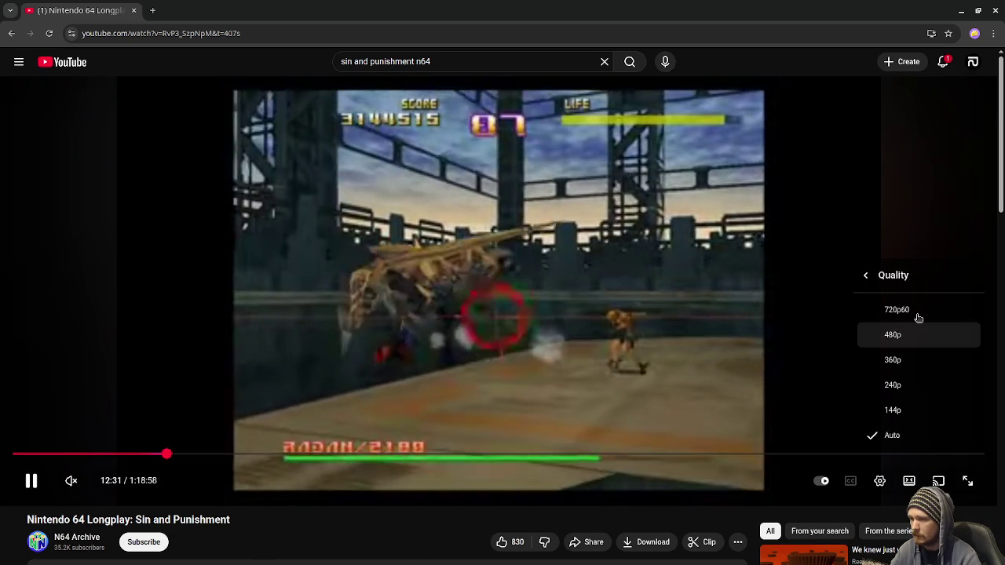
{"action": "left_click", "coordinate": [891, 324]}
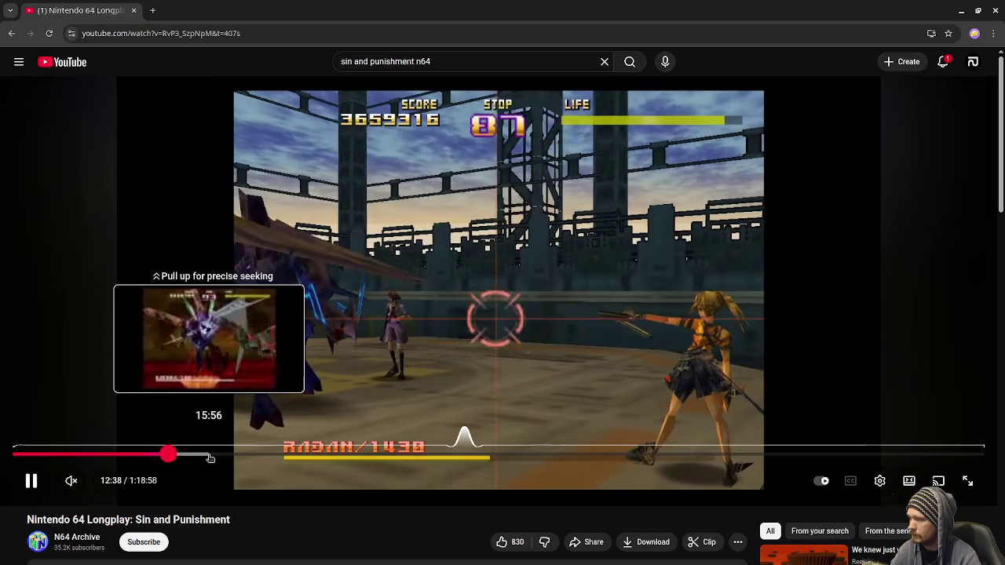
{"action": "left_click", "coordinate": [207, 456]}
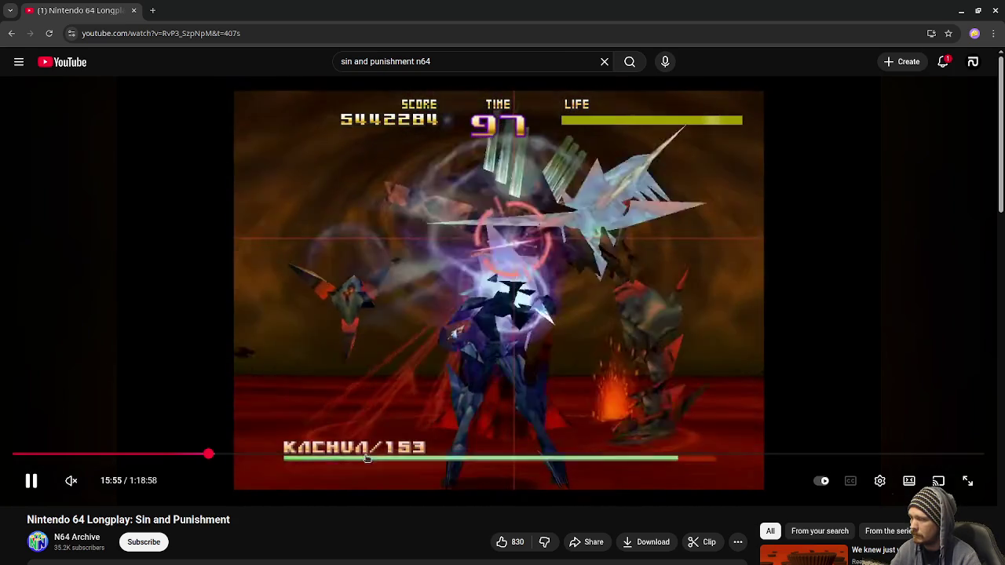
Drag the longplay ahead to about 29:13 and pause it at 29:57
{"action": "mouse_move", "coordinate": [372, 455]}
{"action": "left_mouse_down"}
{"action": "mouse_move", "coordinate": [464, 432]}
{"action": "mouse_move", "coordinate": [483, 460]}
{"action": "left_mouse_up"}
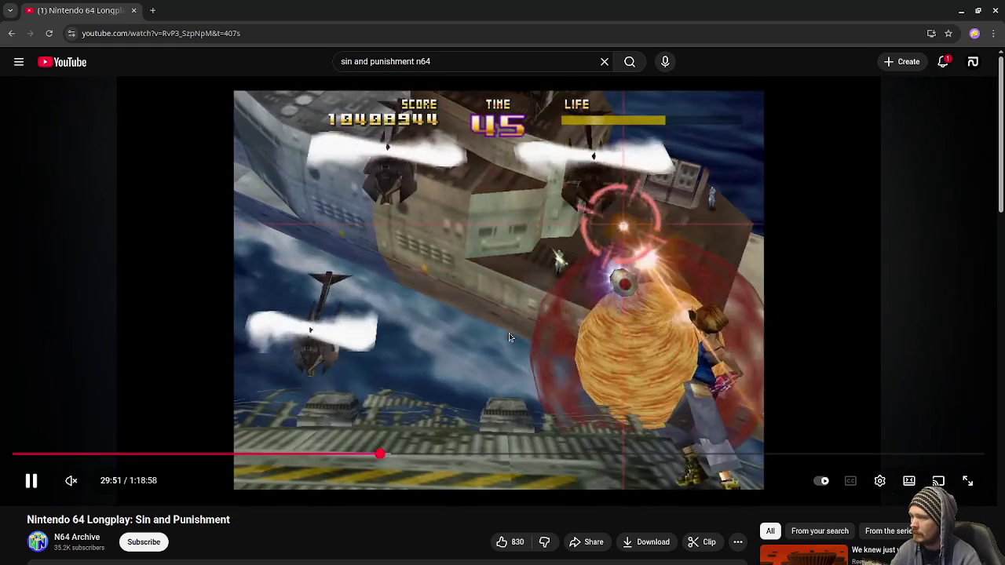
{"action": "left_click", "coordinate": [608, 291]}
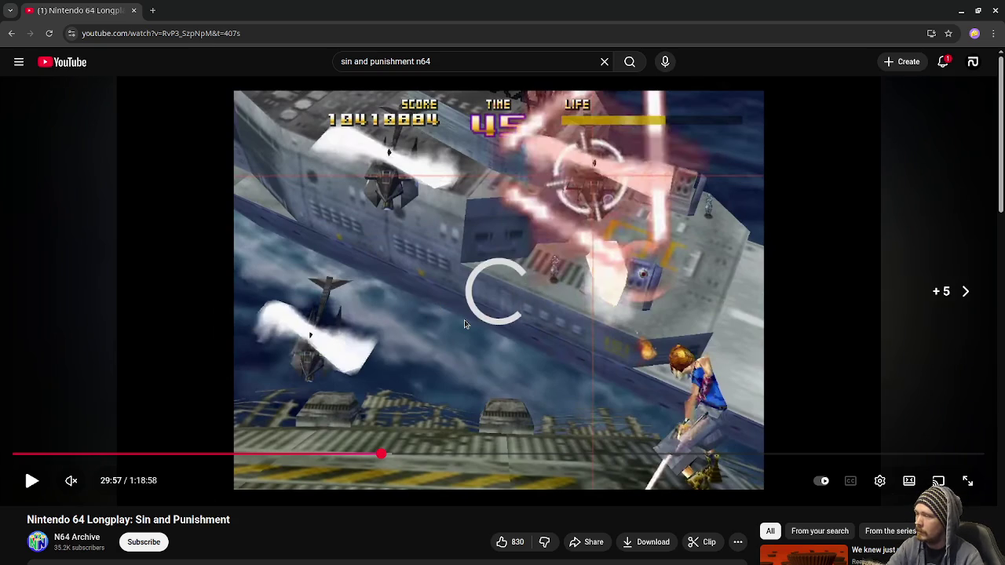
Rewind the longplay five seconds, replay the stretch, and pause at 30:04
{"action": "key", "text": "Left"}
{"action": "key", "text": "Left"}
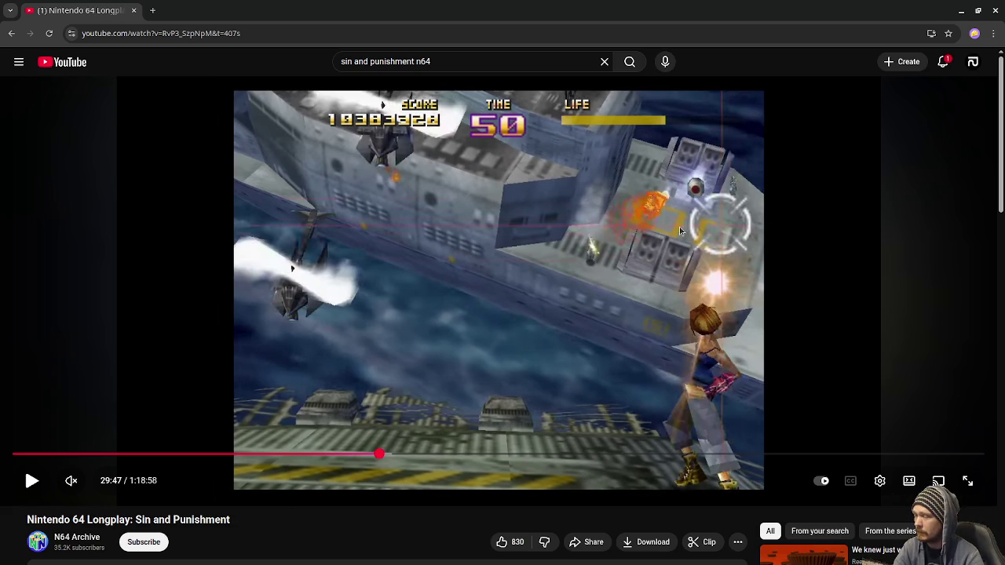
{"action": "left_click", "coordinate": [509, 318]}
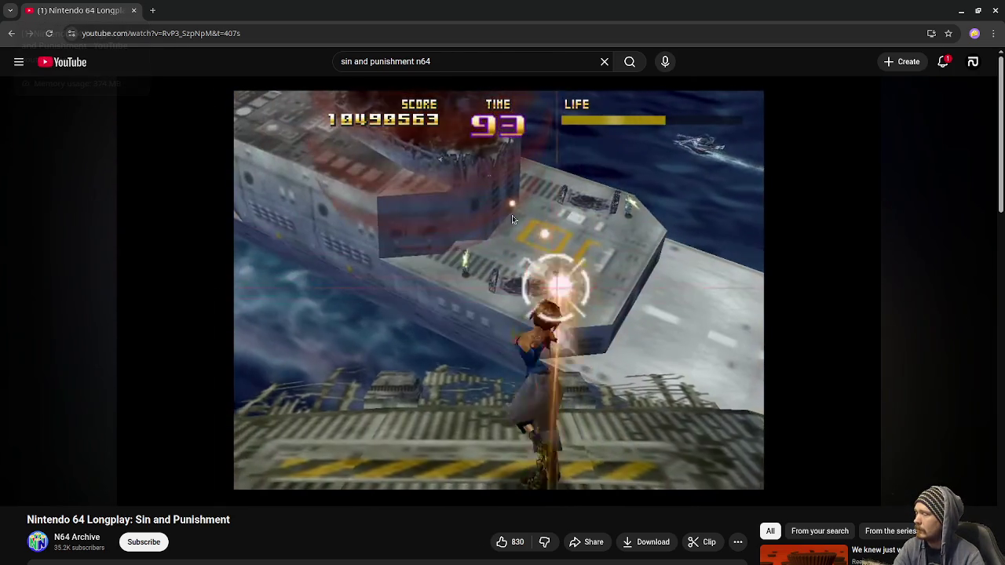
{"action": "left_click", "coordinate": [510, 216]}
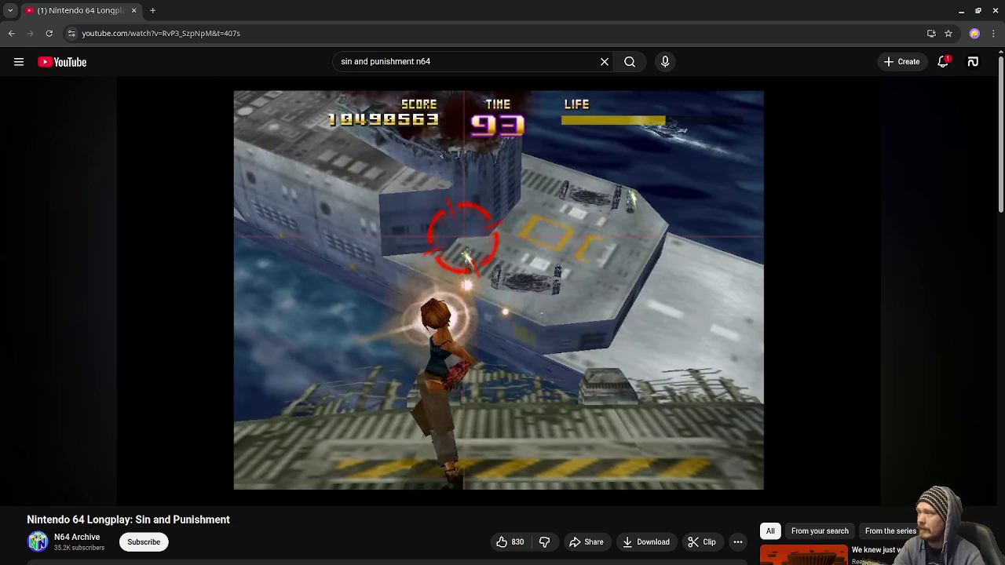
{"action": "mouse_move", "coordinate": [594, 159]}
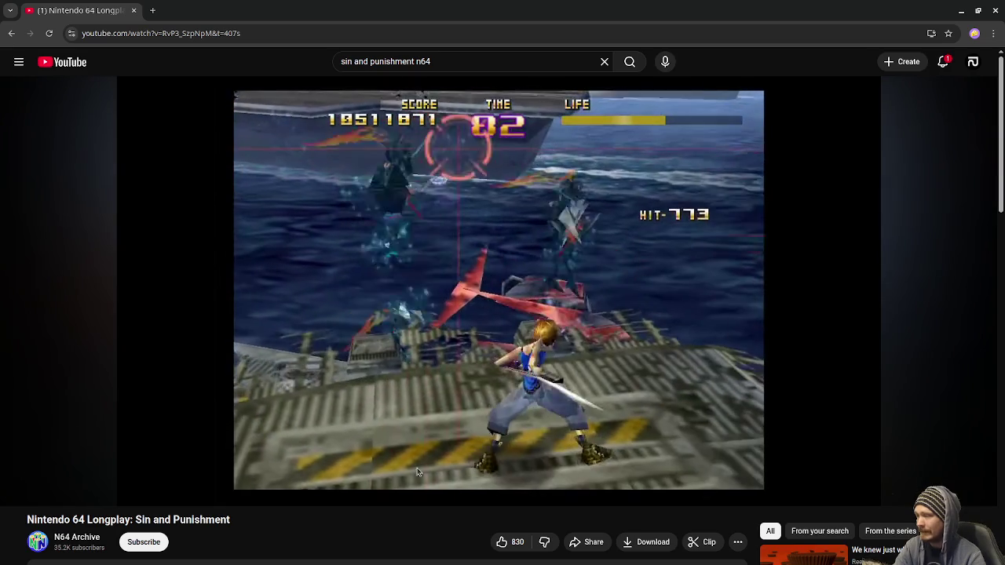
Rewind and replay around 30:15, then drag the playhead forward to about 34:09
{"action": "left_click", "coordinate": [402, 336]}
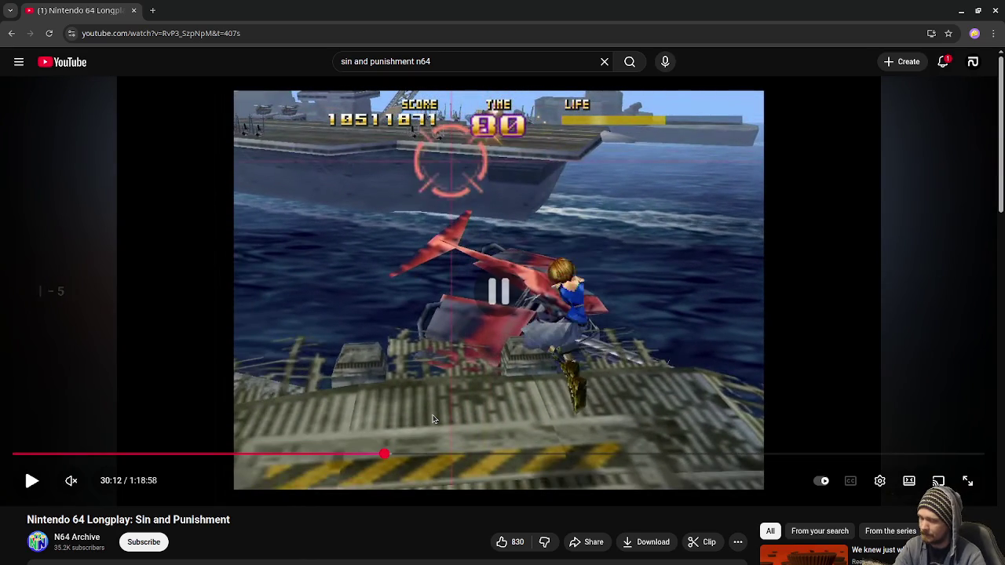
{"action": "key", "text": "Left"}
{"action": "left_click", "coordinate": [513, 322]}
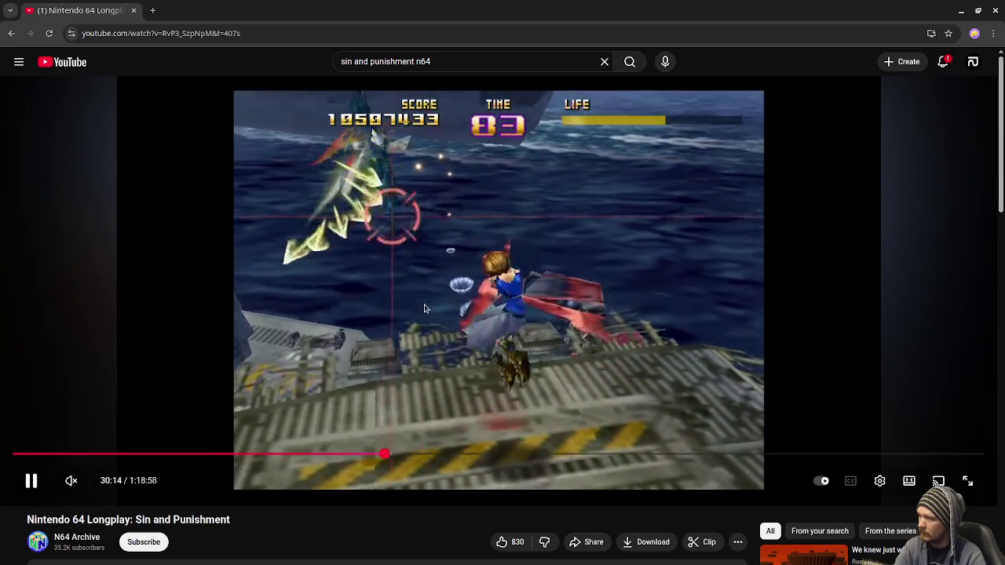
{"action": "left_click", "coordinate": [271, 381]}
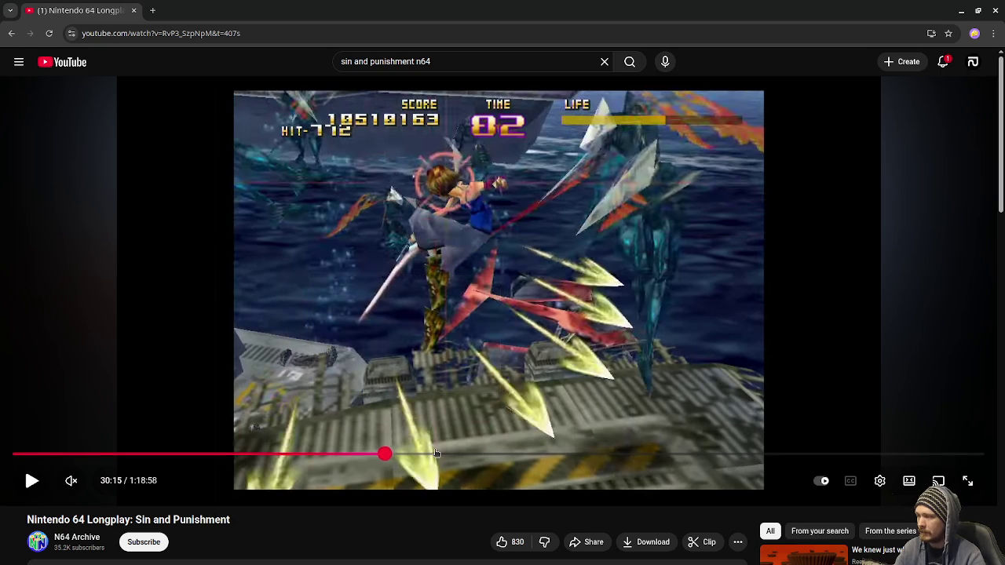
{"action": "left_click", "coordinate": [506, 393]}
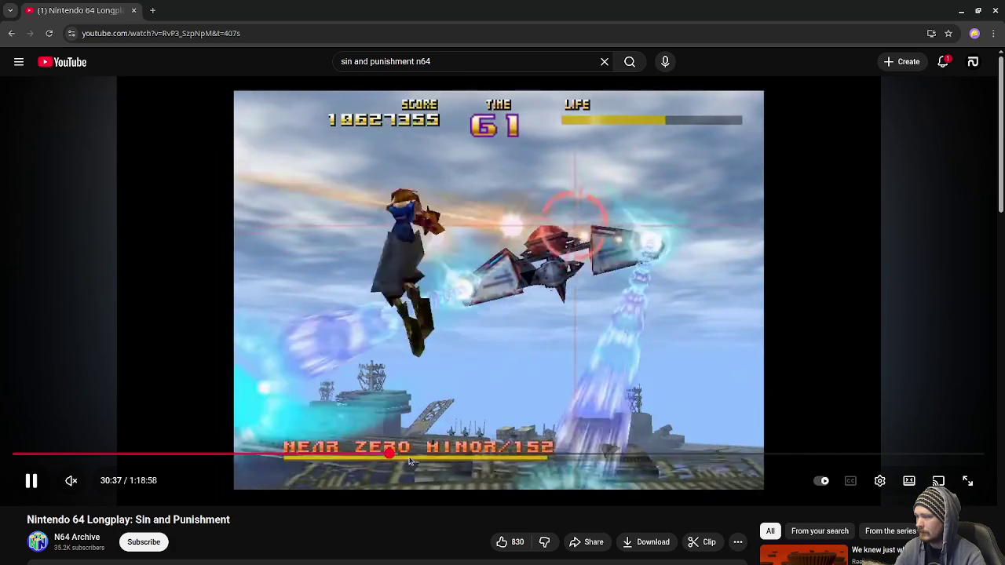
{"action": "left_click_drag", "start_coordinate": [418, 456], "coordinate": [434, 459]}
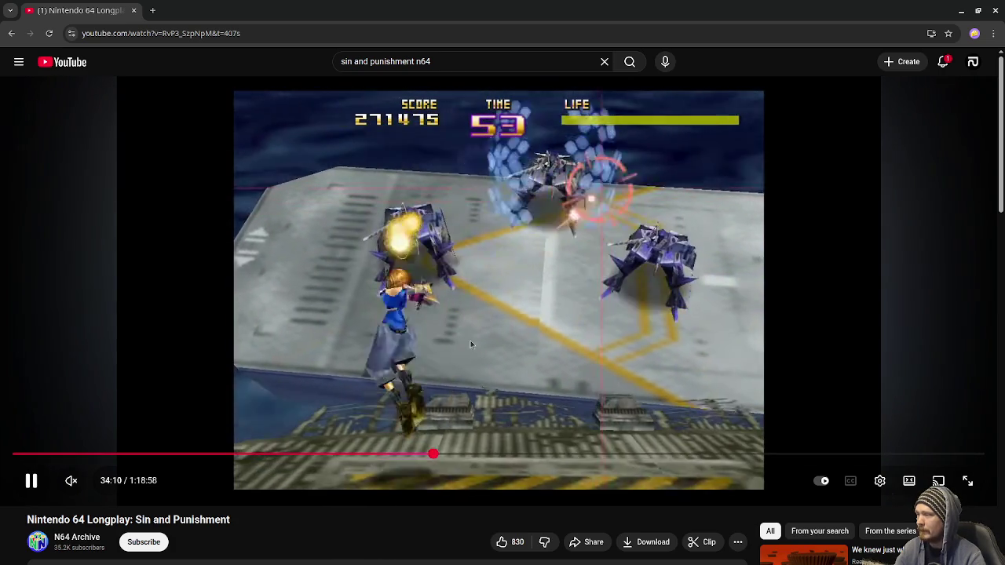
Pause the Sin and Punishment longplay and reopen the Black Rock Shooter review with Ctrl+Shift+T
{"action": "left_click", "coordinate": [517, 285]}
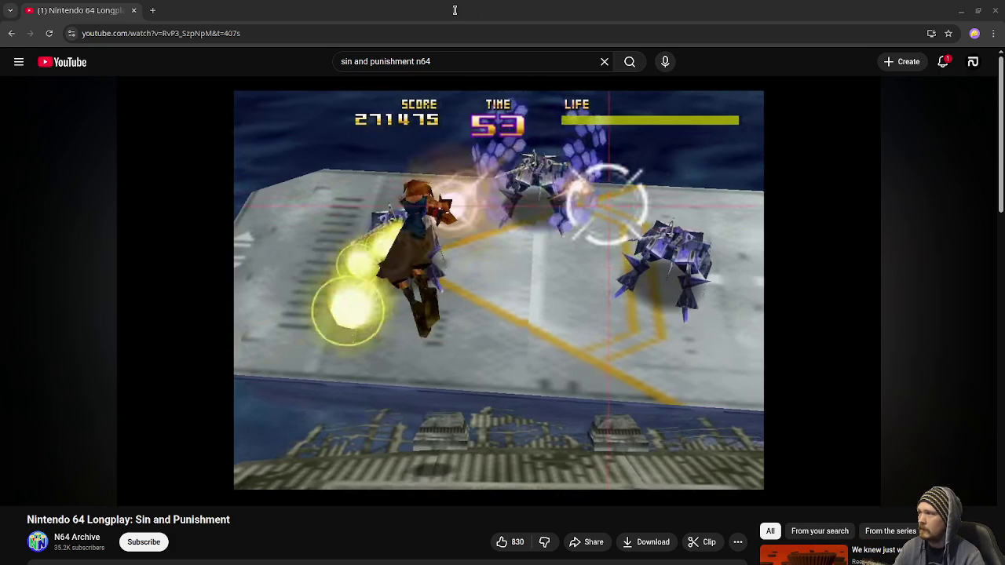
{"action": "key", "text": "ctrl+shift+t"}
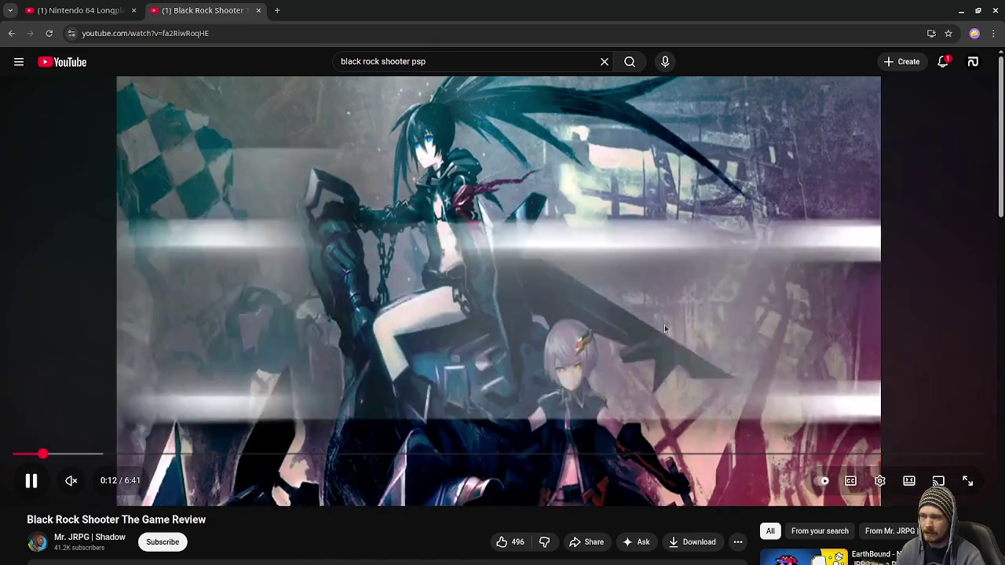
Pause the review at its title card, then resume and skip ahead past 0:46 to gameplay
{"action": "left_click", "coordinate": [664, 327]}
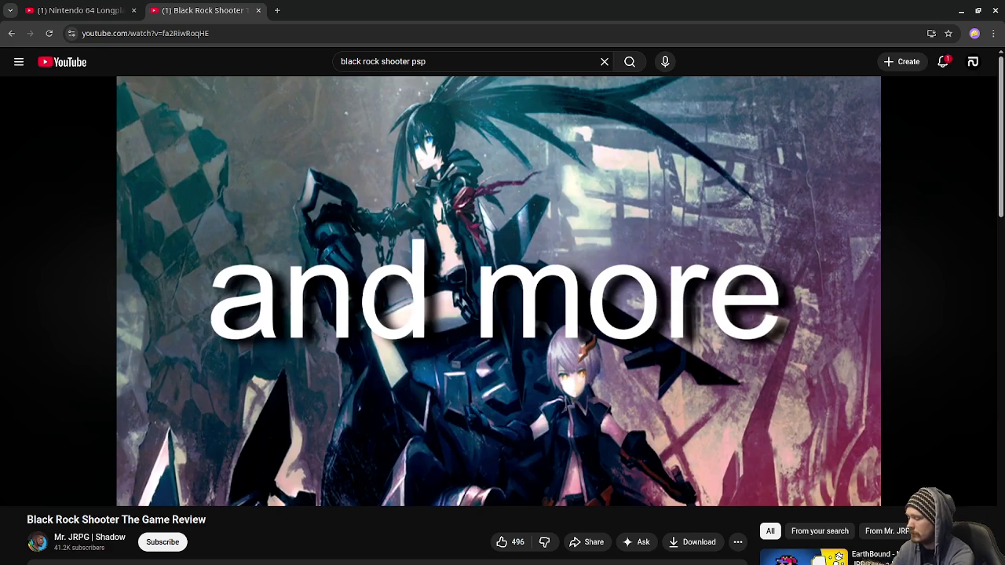
{"action": "key", "text": "super"}
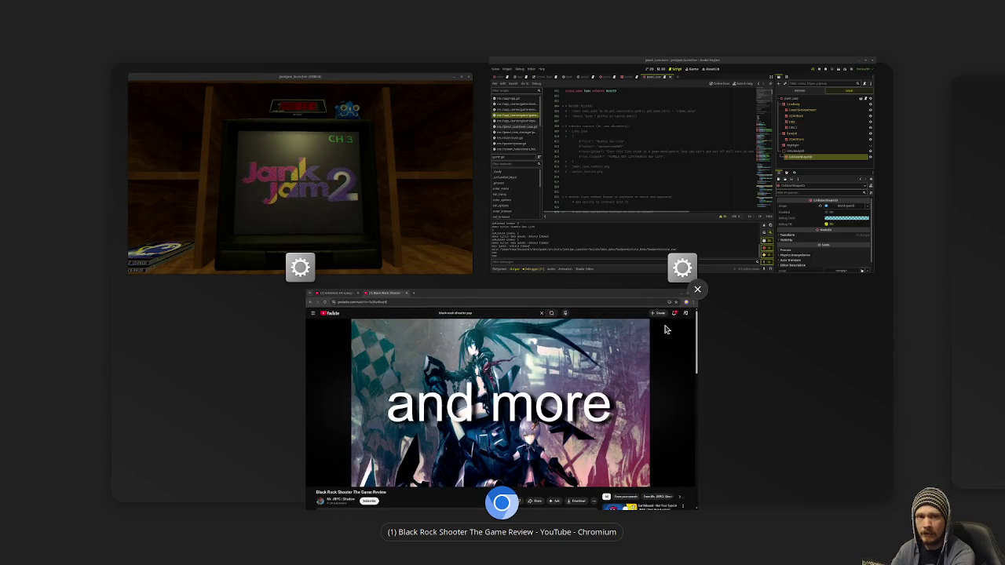
{"action": "left_click", "coordinate": [664, 330]}
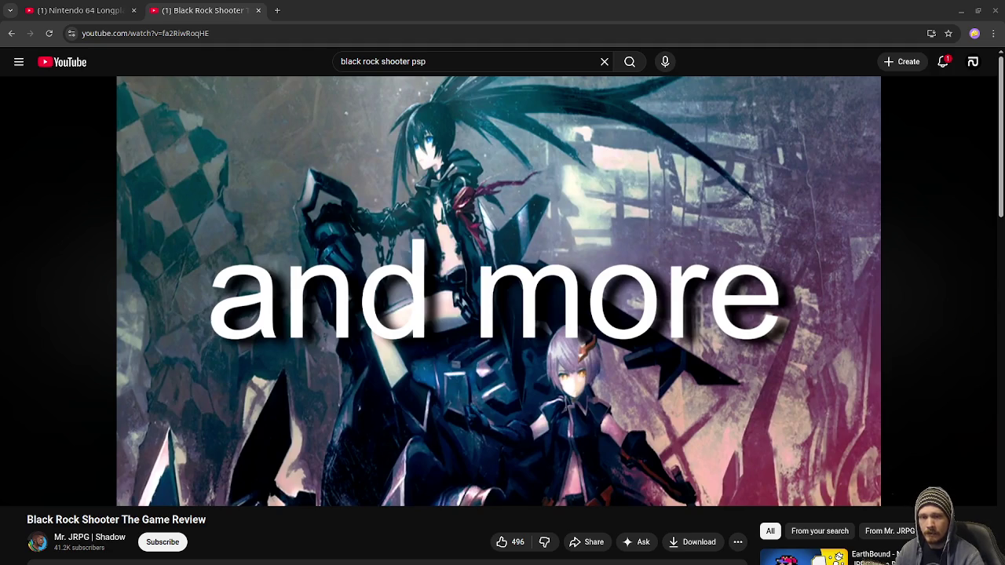
{"action": "key", "text": "space"}
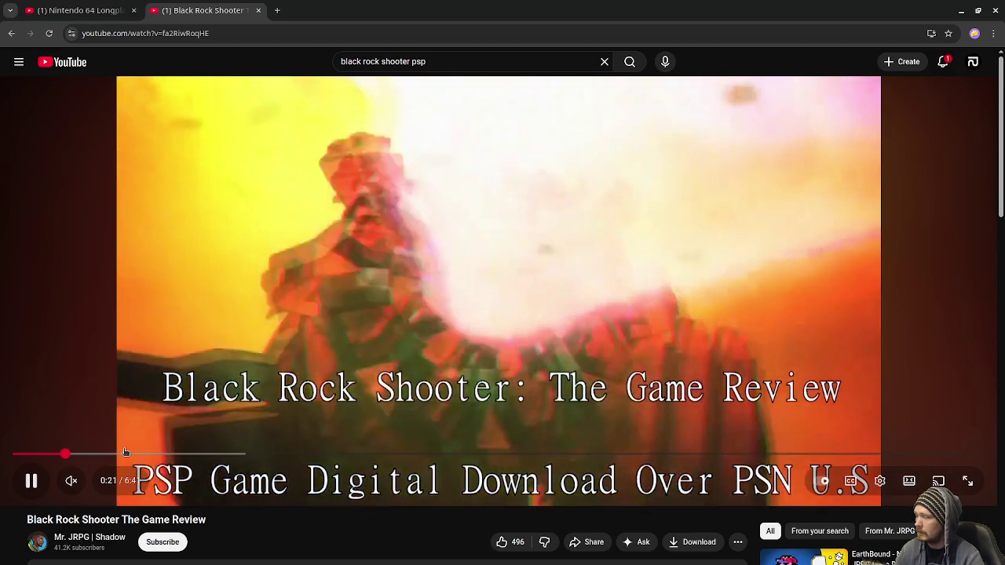
{"action": "left_click", "coordinate": [126, 453]}
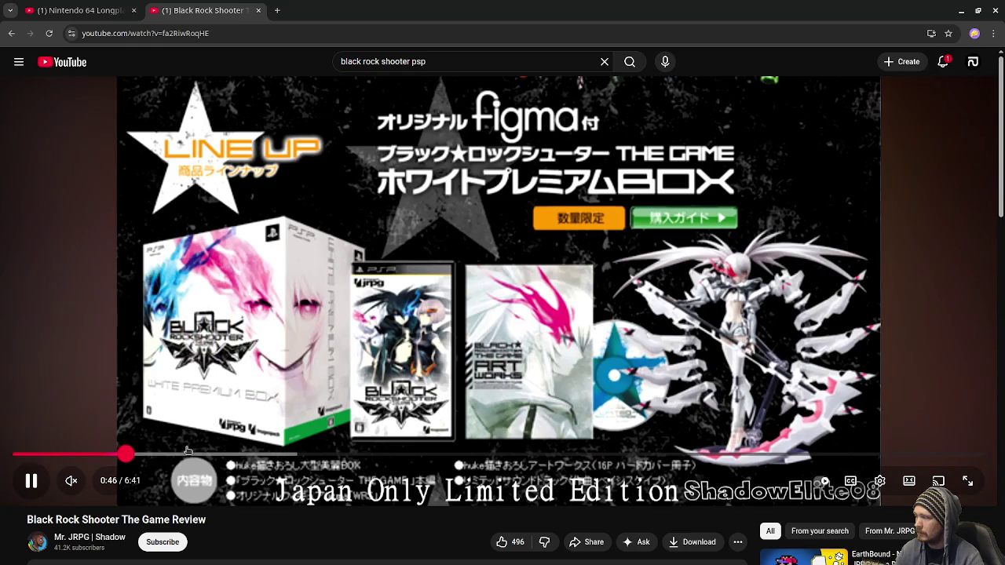
{"action": "left_click", "coordinate": [183, 456]}
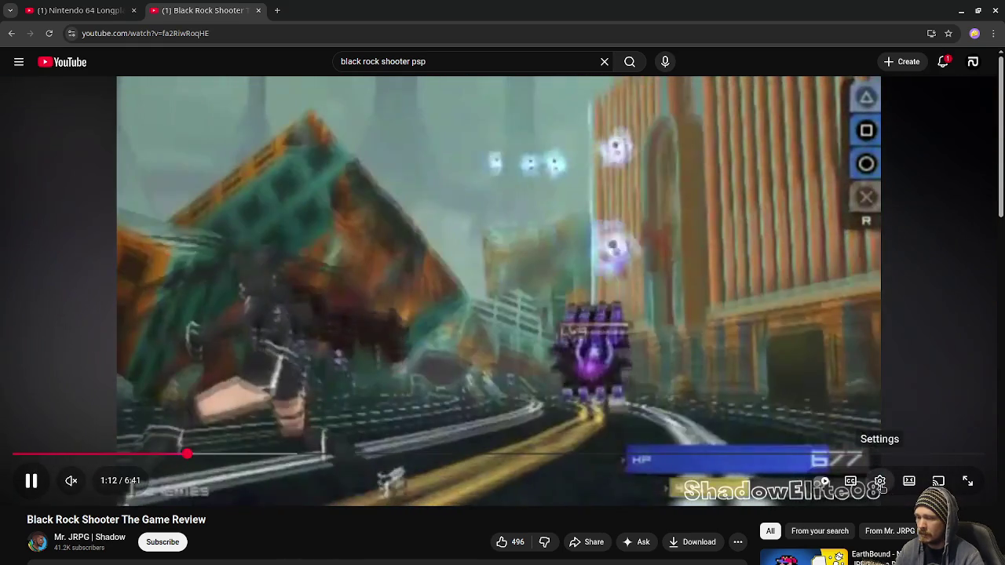
Set the review quality to 720p, pause at 1:24, and return to the 'black rock shooter psp' results
{"action": "left_click", "coordinate": [880, 480]}
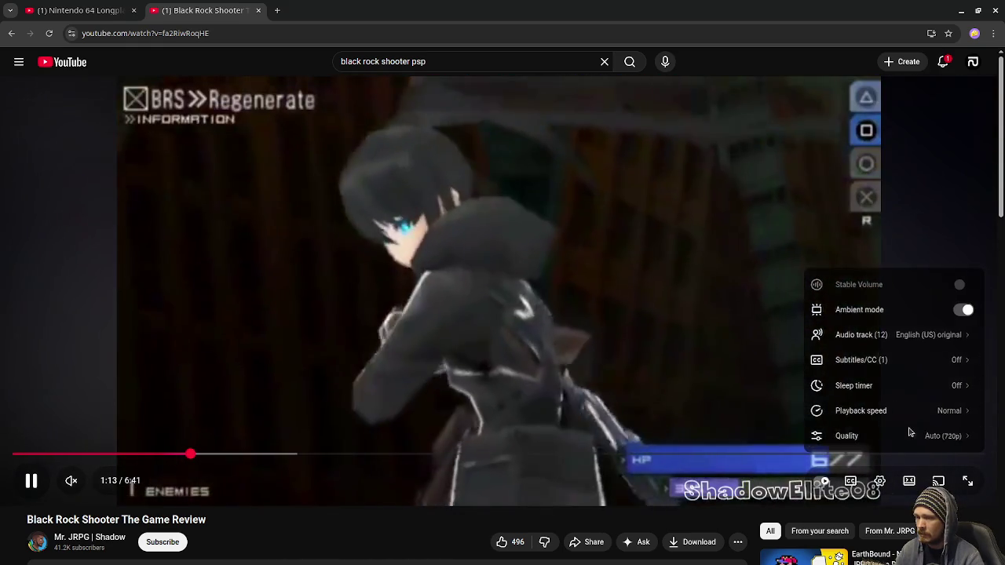
{"action": "left_click", "coordinate": [906, 436]}
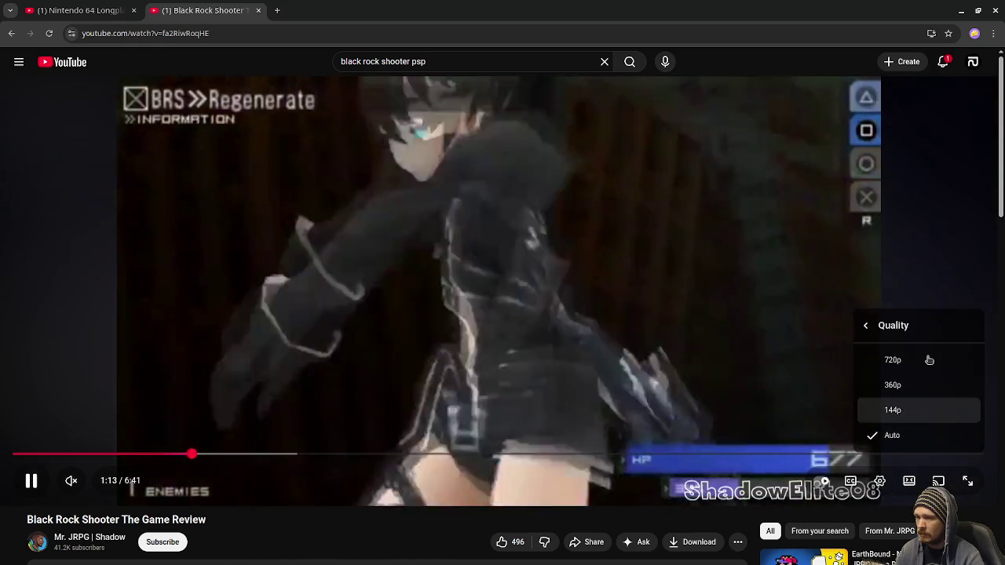
{"action": "left_click", "coordinate": [929, 358]}
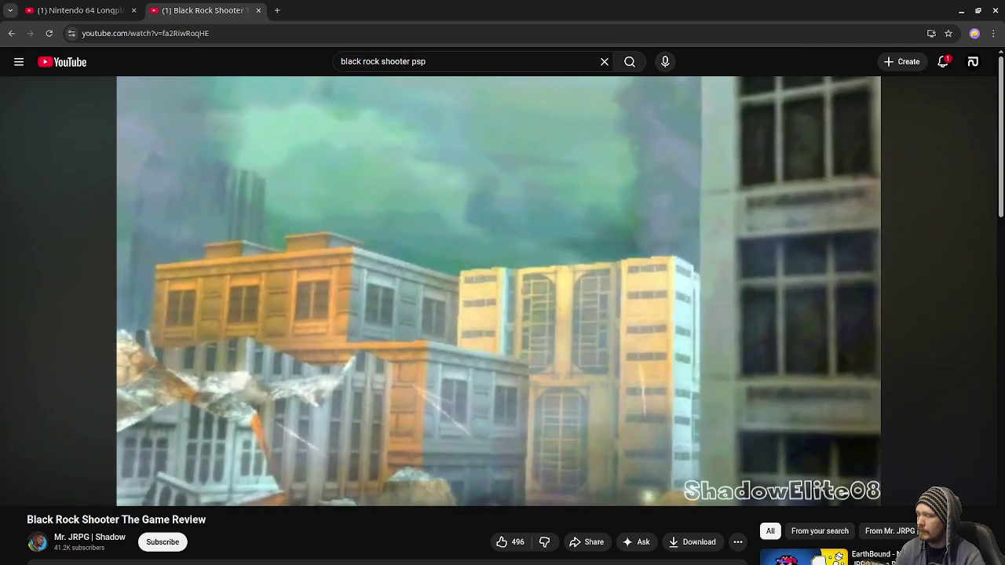
{"action": "left_click", "coordinate": [655, 273]}
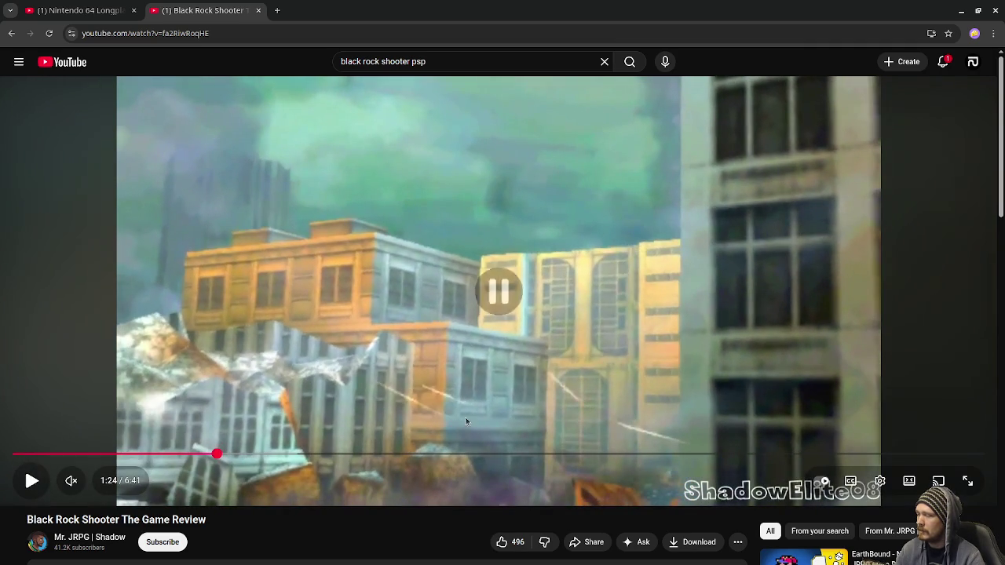
{"action": "left_click", "coordinate": [11, 33]}
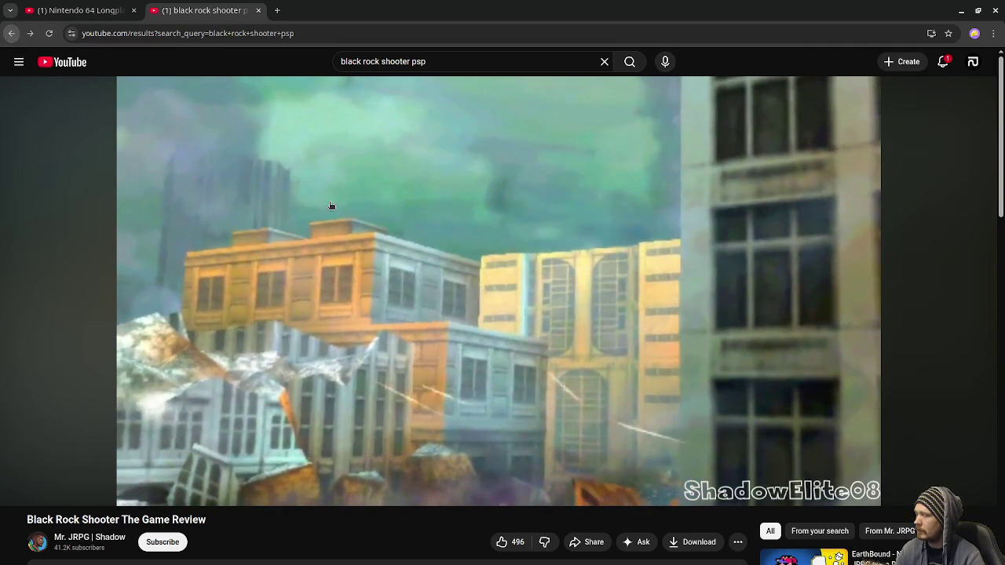
Open 'Black Rock Shooter The Game PSP Gameplay', replay it from near the start, then pause
{"action": "scroll", "coordinate": [542, 354], "scroll_direction": "down", "scroll_amount": 2}
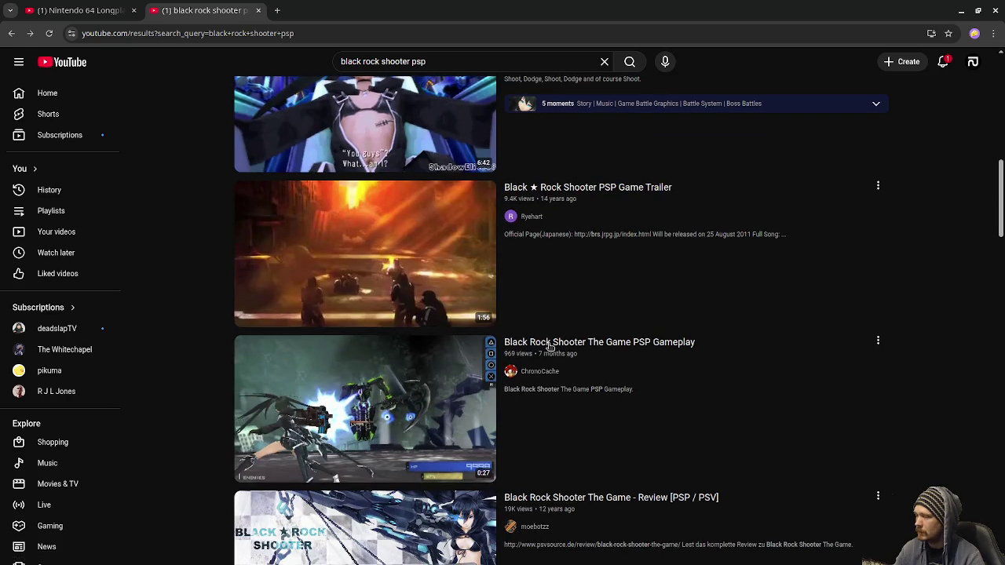
{"action": "left_click", "coordinate": [387, 394]}
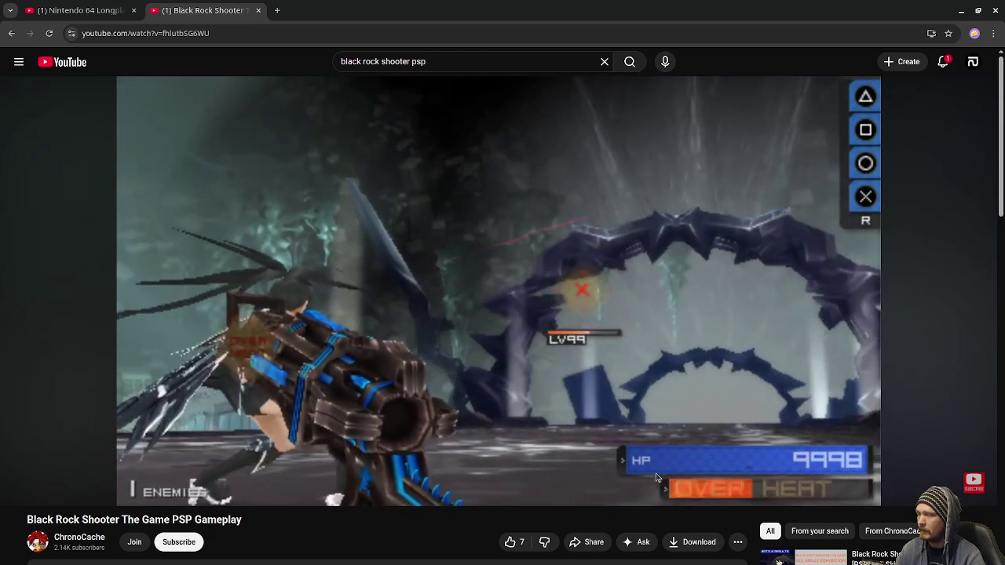
{"action": "mouse_move", "coordinate": [408, 330]}
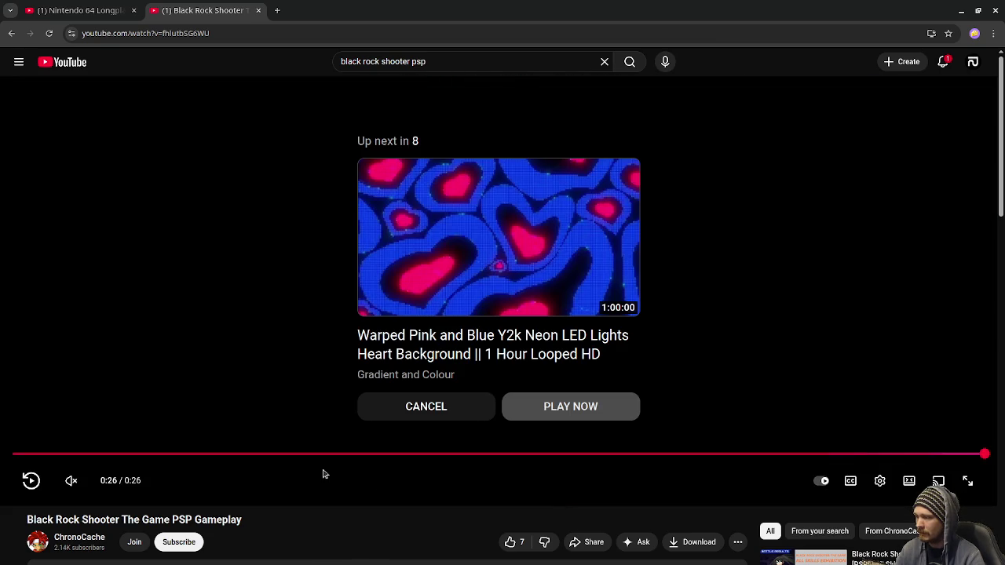
{"action": "left_click", "coordinate": [280, 454]}
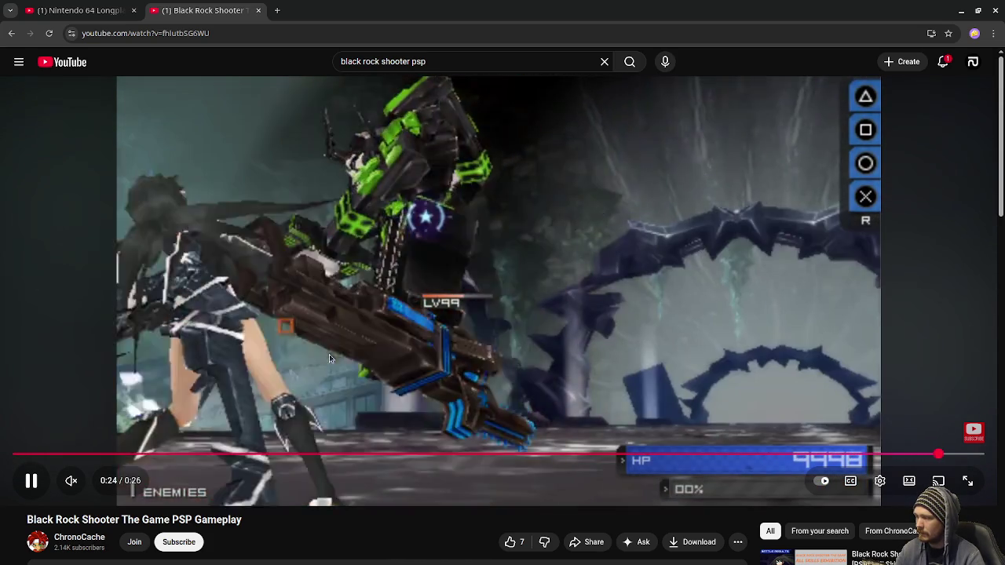
{"action": "left_click", "coordinate": [278, 399]}
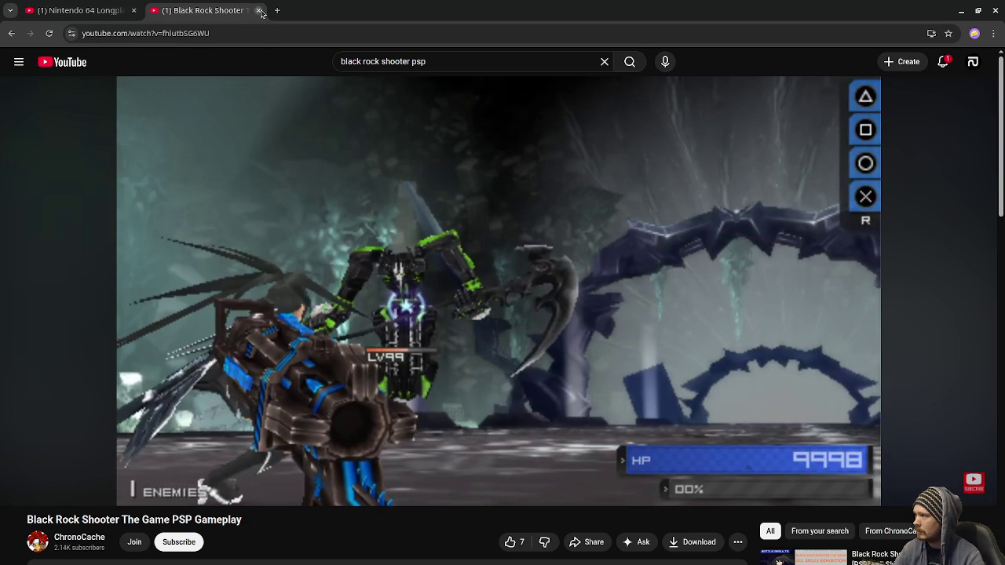
Close the Black Rock Shooter YouTube tab and the Chromium window to reveal Godot
{"action": "left_click", "coordinate": [257, 11]}
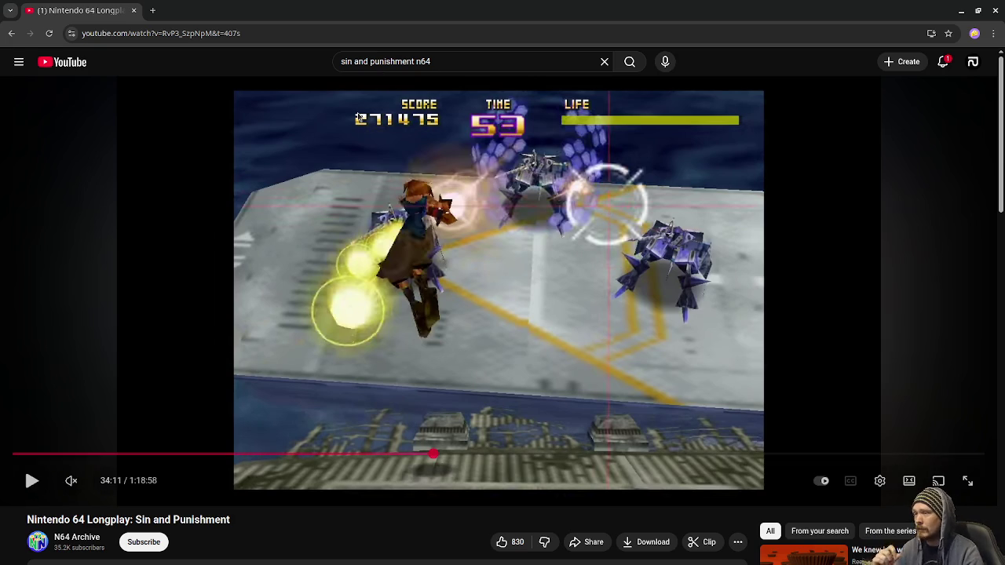
{"action": "left_click", "coordinate": [133, 10]}
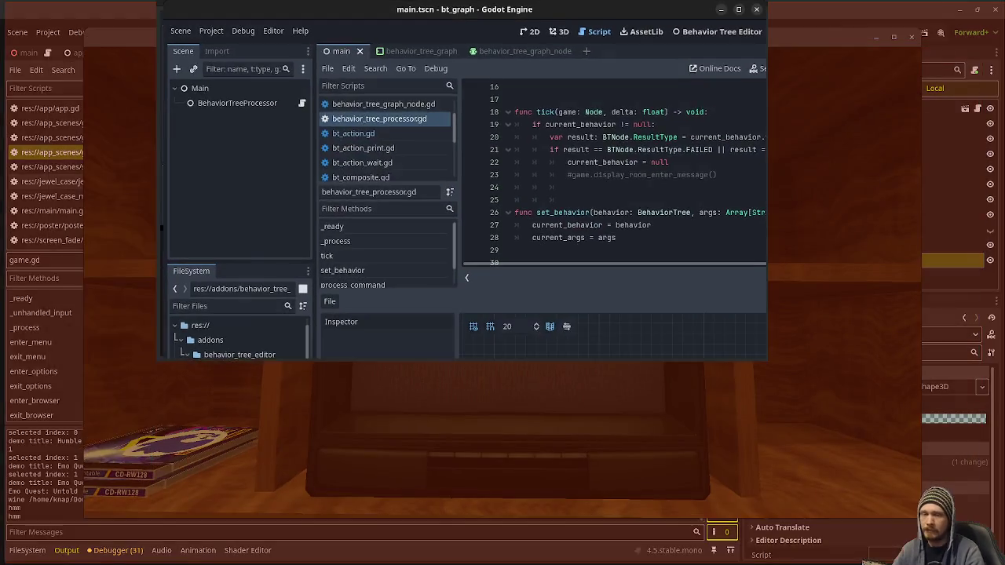
Maximize the bt_graph editor window, then switch to the Game-like Jam 6 browser page
{"action": "double_click", "coordinate": [710, 5]}
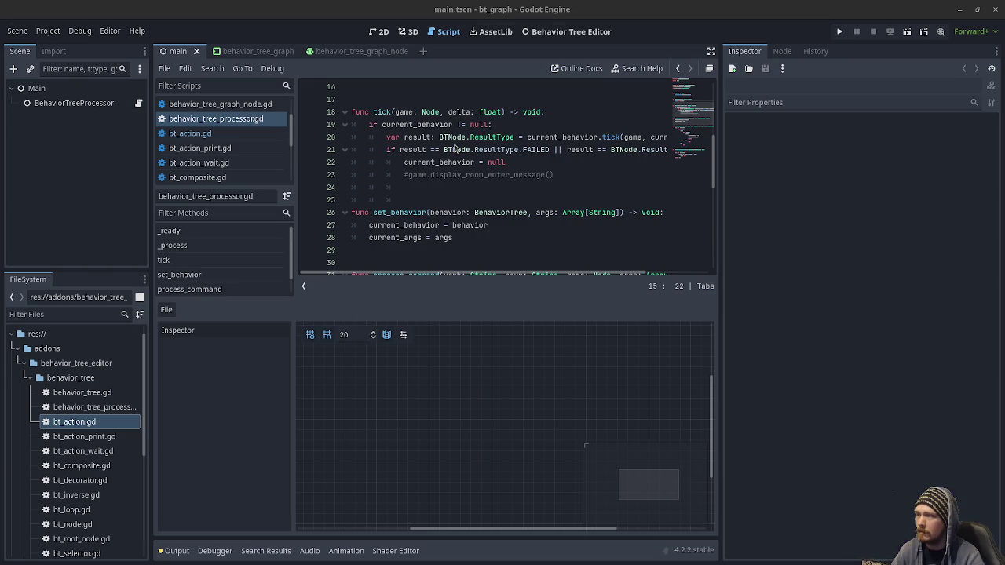
{"action": "key", "text": "alt+Tab"}
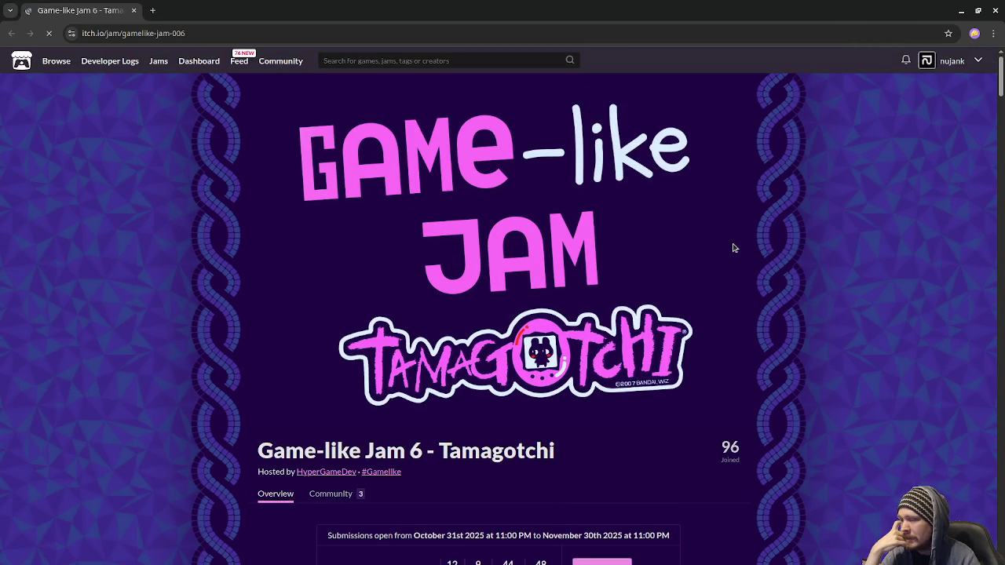
Read the Game-like Jam 6 challenge, rules and calendar down to the links, then close the browser
{"action": "scroll", "coordinate": [815, 334], "scroll_direction": "down", "scroll_amount": 3}
{"action": "scroll", "coordinate": [816, 339], "scroll_direction": "down", "scroll_amount": 3}
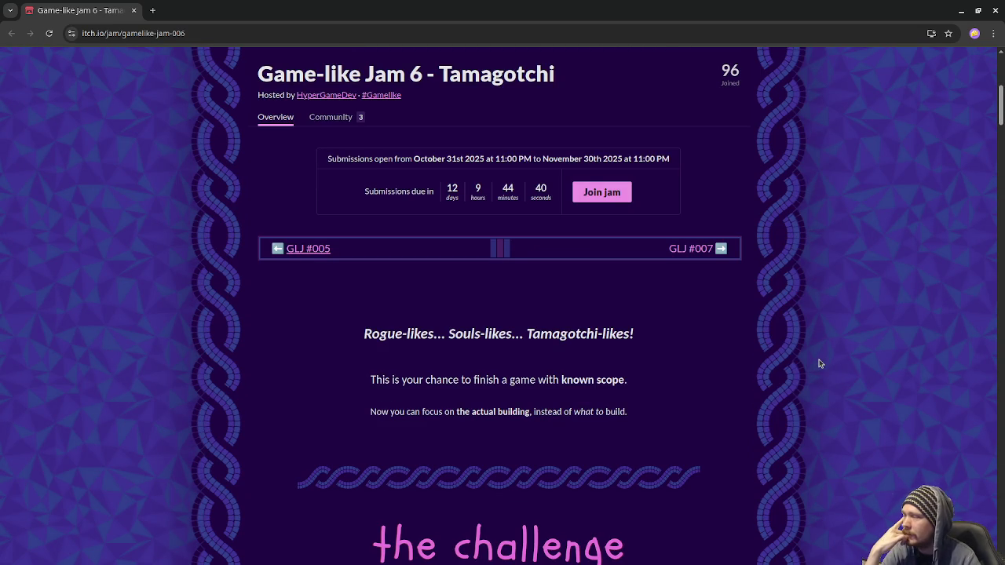
{"action": "scroll", "coordinate": [816, 389], "scroll_direction": "down", "scroll_amount": 5}
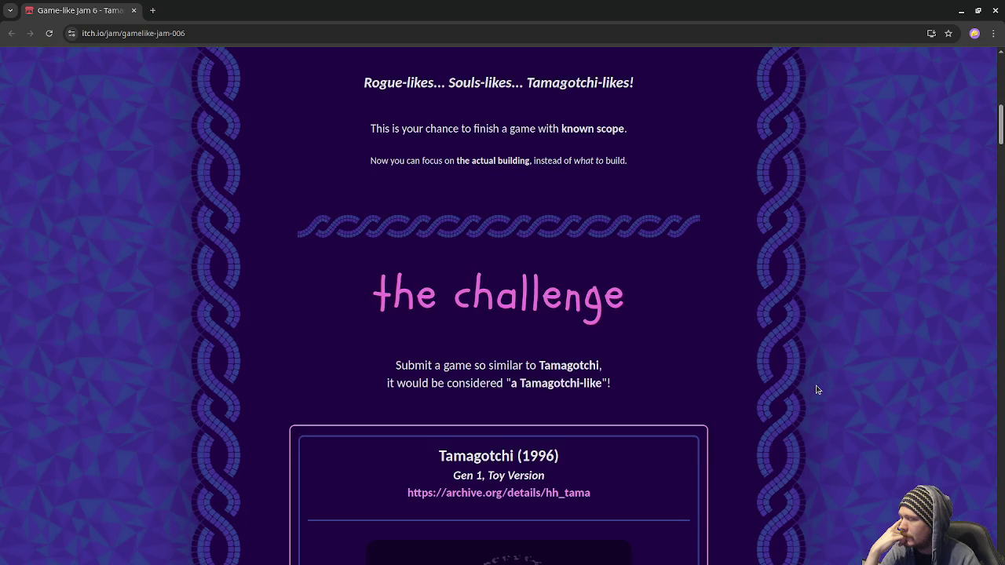
{"action": "scroll", "coordinate": [816, 389], "scroll_direction": "down", "scroll_amount": 2}
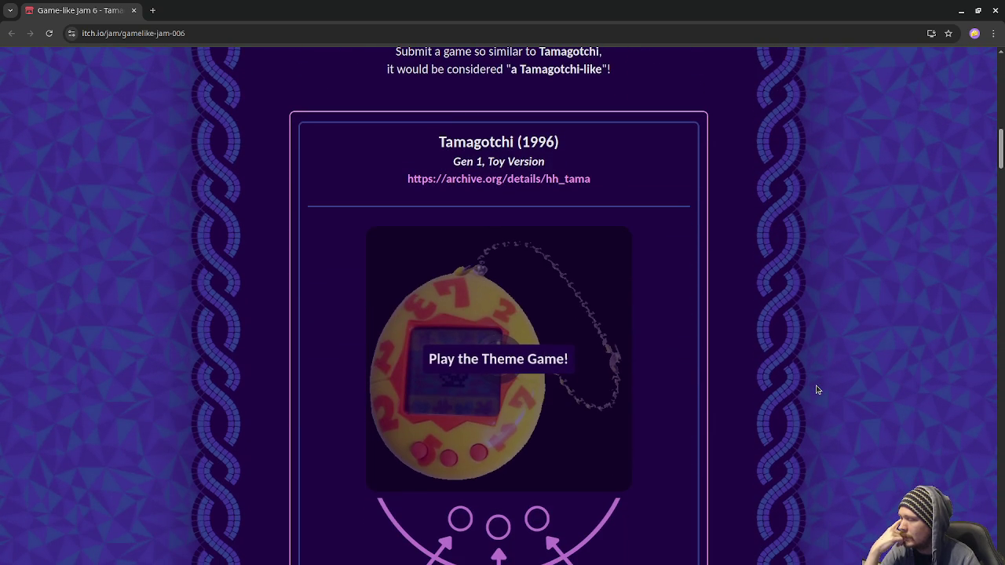
{"action": "scroll", "coordinate": [817, 389], "scroll_direction": "up", "scroll_amount": 6}
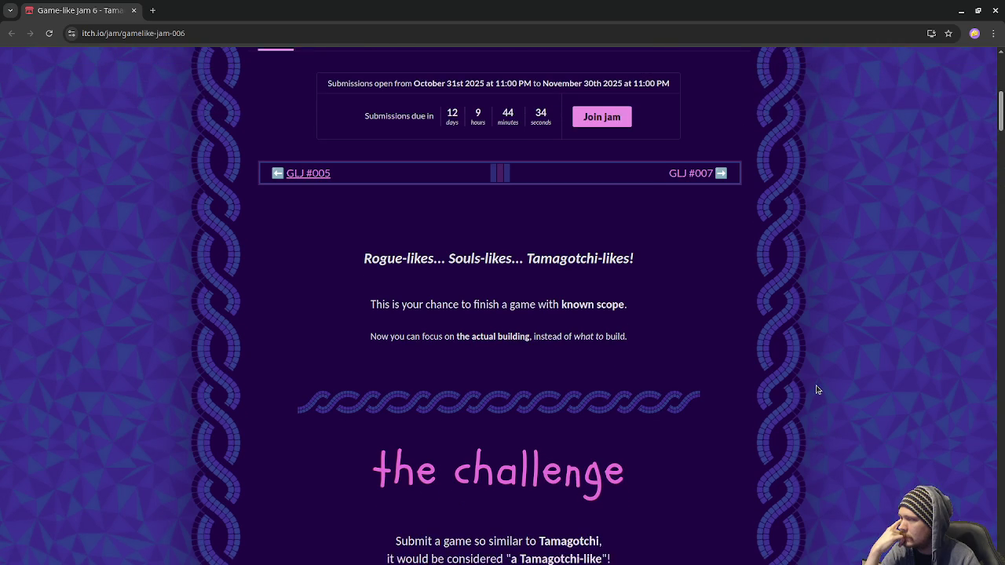
{"action": "scroll", "coordinate": [816, 389], "scroll_direction": "down", "scroll_amount": 1}
{"action": "scroll", "coordinate": [817, 390], "scroll_direction": "down", "scroll_amount": 2}
{"action": "scroll", "coordinate": [816, 390], "scroll_direction": "down", "scroll_amount": 4}
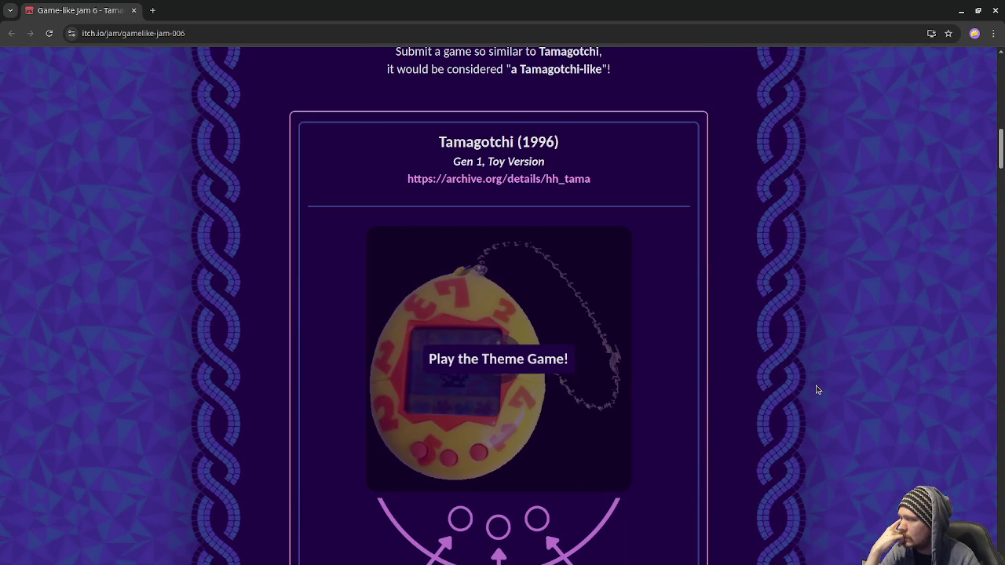
{"action": "scroll", "coordinate": [816, 389], "scroll_direction": "down", "scroll_amount": 2}
{"action": "scroll", "coordinate": [816, 389], "scroll_direction": "down", "scroll_amount": 2}
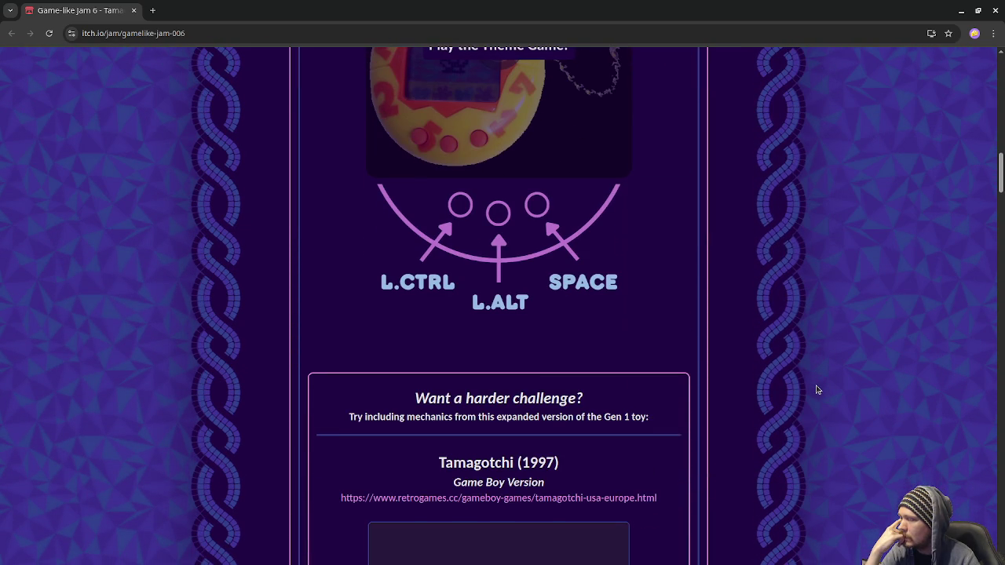
{"action": "scroll", "coordinate": [816, 389], "scroll_direction": "down", "scroll_amount": 2}
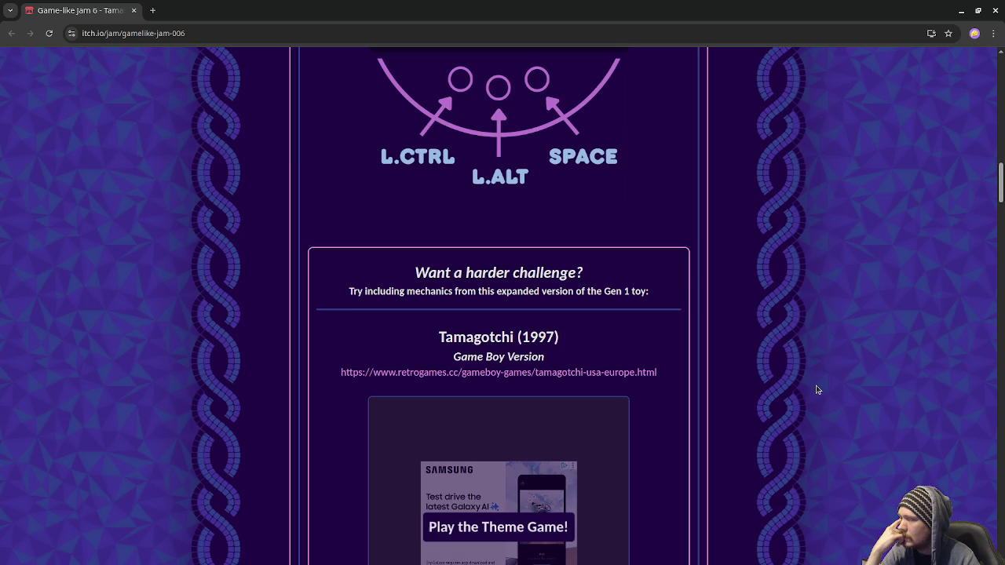
{"action": "scroll", "coordinate": [817, 389], "scroll_direction": "down", "scroll_amount": 2}
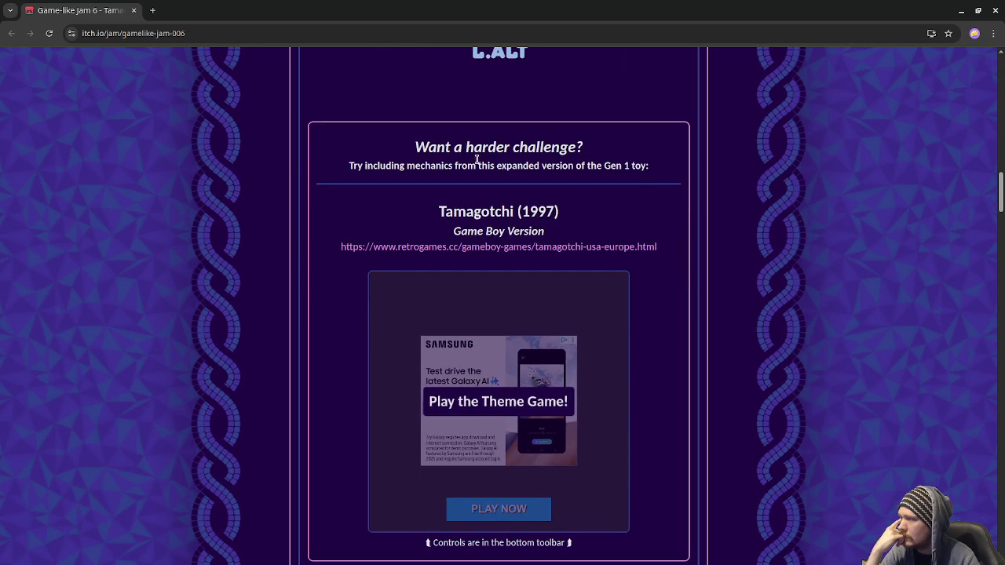
{"action": "scroll", "coordinate": [848, 354], "scroll_direction": "down", "scroll_amount": 6}
{"action": "scroll", "coordinate": [858, 370], "scroll_direction": "down", "scroll_amount": 4}
{"action": "scroll", "coordinate": [858, 367], "scroll_direction": "up", "scroll_amount": 12}
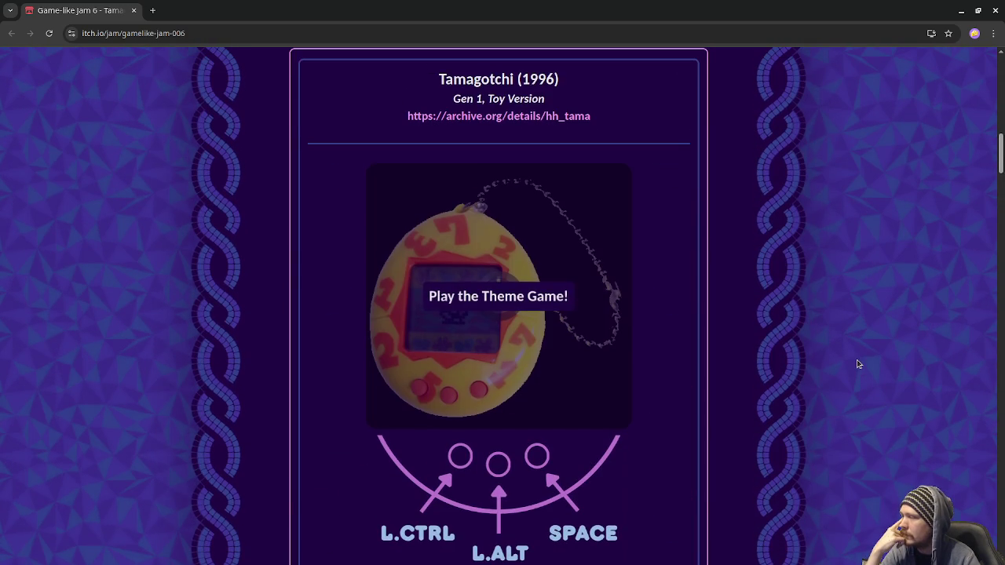
{"action": "scroll", "coordinate": [679, 219], "scroll_direction": "up", "scroll_amount": 3}
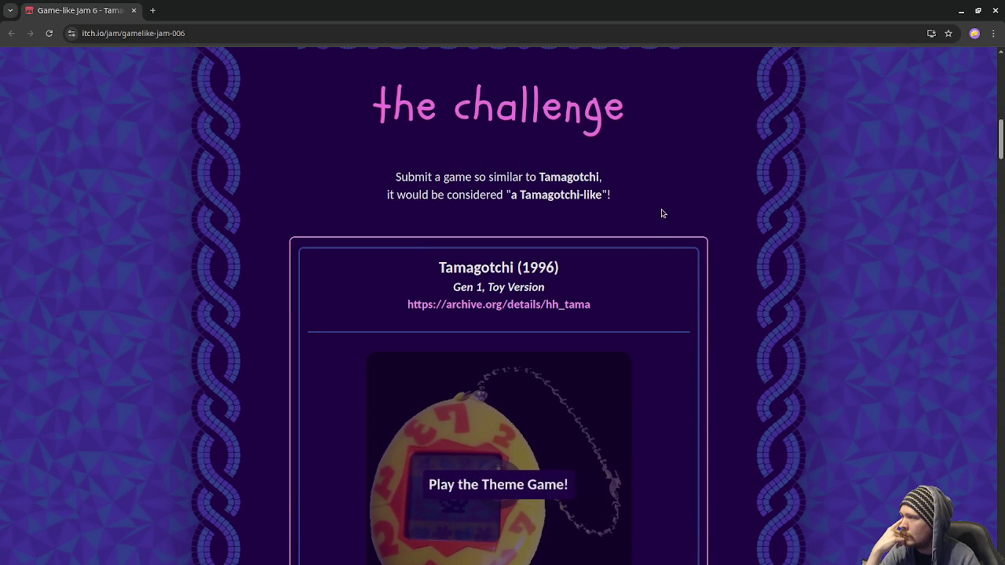
{"action": "scroll", "coordinate": [714, 338], "scroll_direction": "down", "scroll_amount": 10}
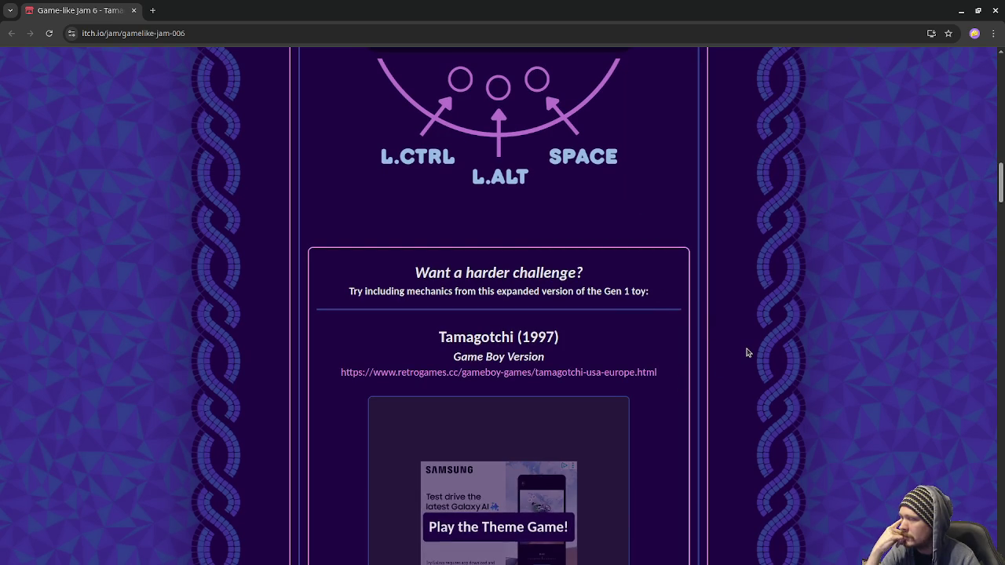
{"action": "scroll", "coordinate": [747, 361], "scroll_direction": "down", "scroll_amount": 10}
{"action": "scroll", "coordinate": [746, 379], "scroll_direction": "down", "scroll_amount": 2}
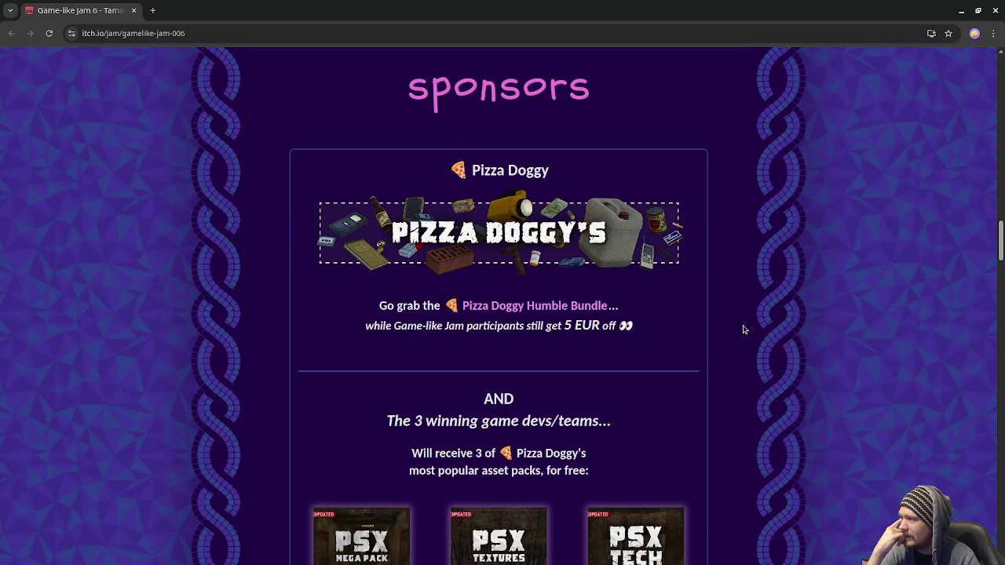
{"action": "scroll", "coordinate": [744, 330], "scroll_direction": "down", "scroll_amount": 3}
{"action": "scroll", "coordinate": [748, 333], "scroll_direction": "down", "scroll_amount": 3}
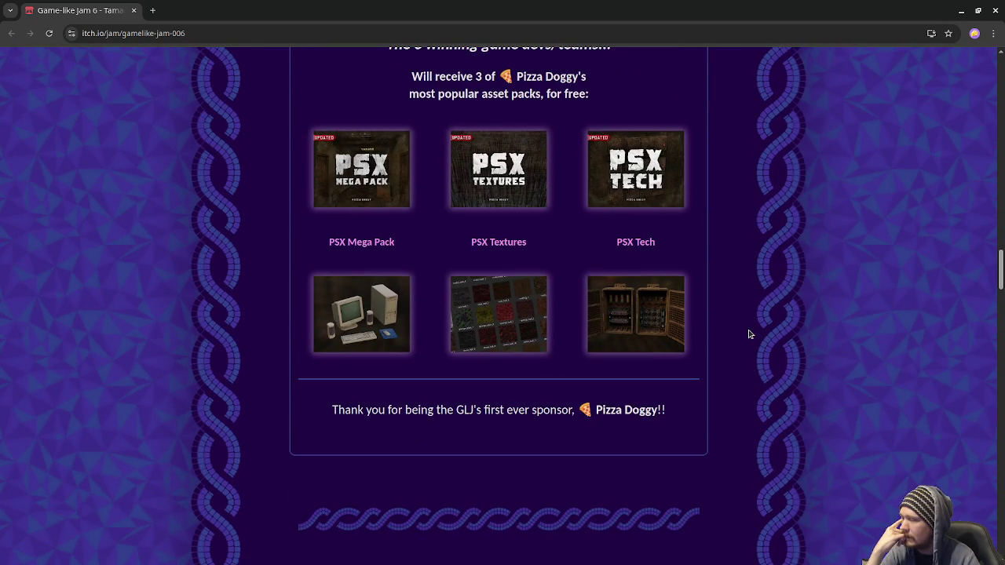
{"action": "scroll", "coordinate": [747, 333], "scroll_direction": "down", "scroll_amount": 7}
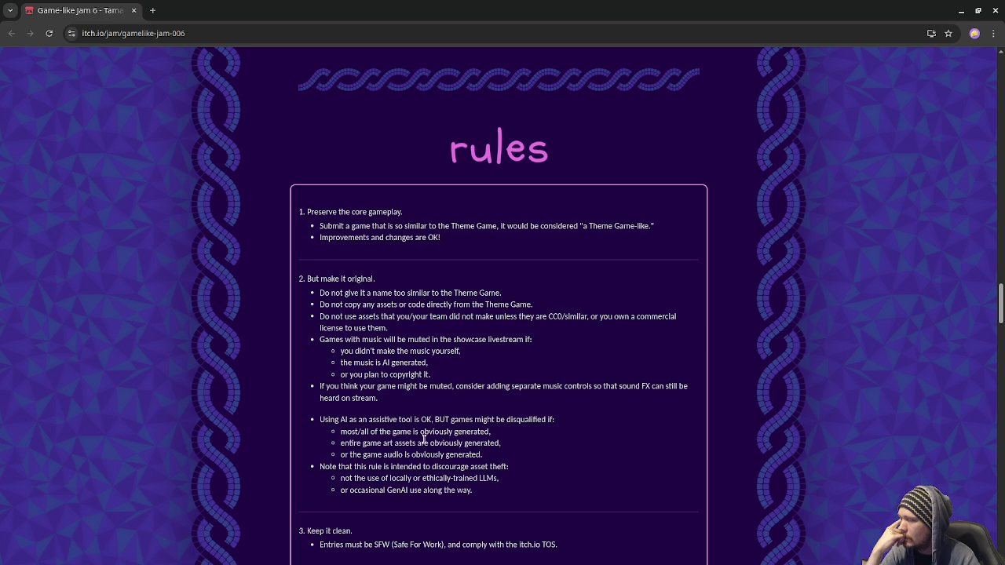
{"action": "scroll", "coordinate": [425, 445], "scroll_direction": "down", "scroll_amount": 3}
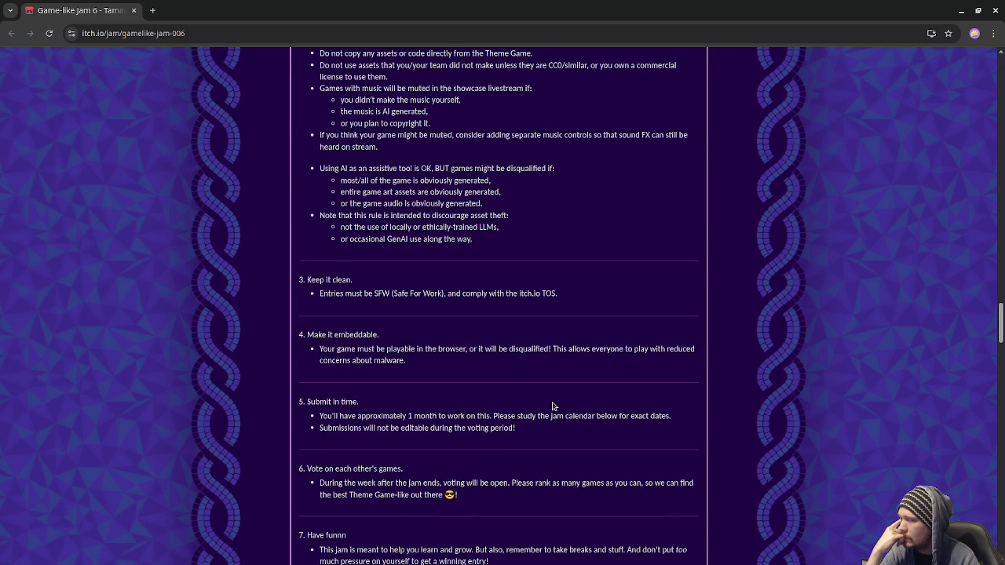
{"action": "scroll", "coordinate": [552, 405], "scroll_direction": "down", "scroll_amount": 8}
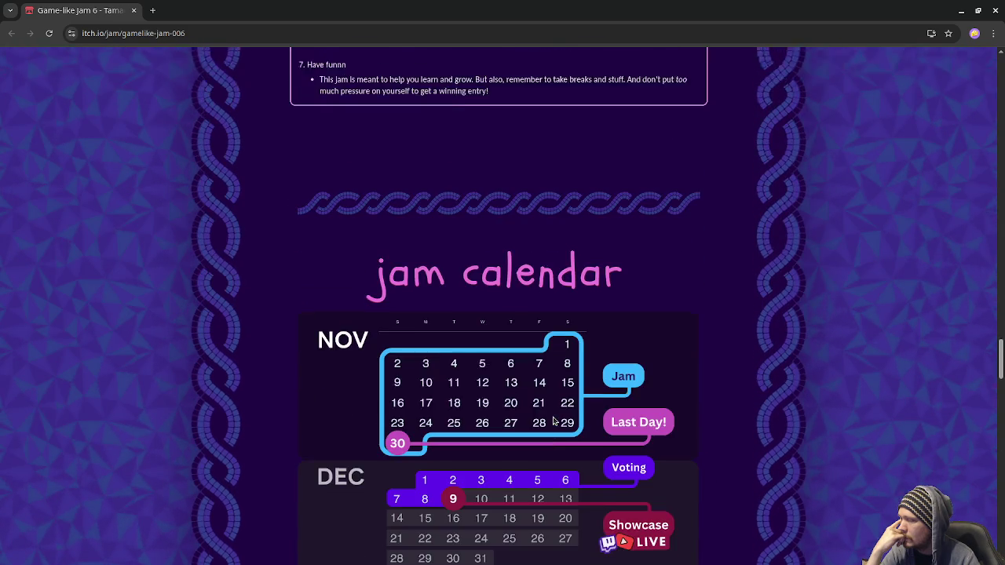
{"action": "scroll", "coordinate": [552, 421], "scroll_direction": "down", "scroll_amount": 1}
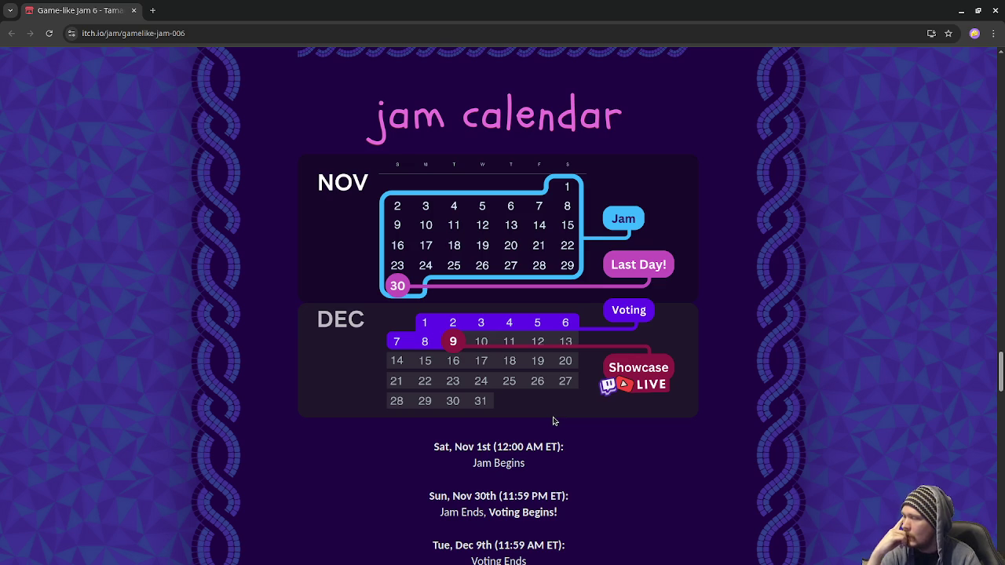
{"action": "scroll", "coordinate": [552, 422], "scroll_direction": "down", "scroll_amount": 2}
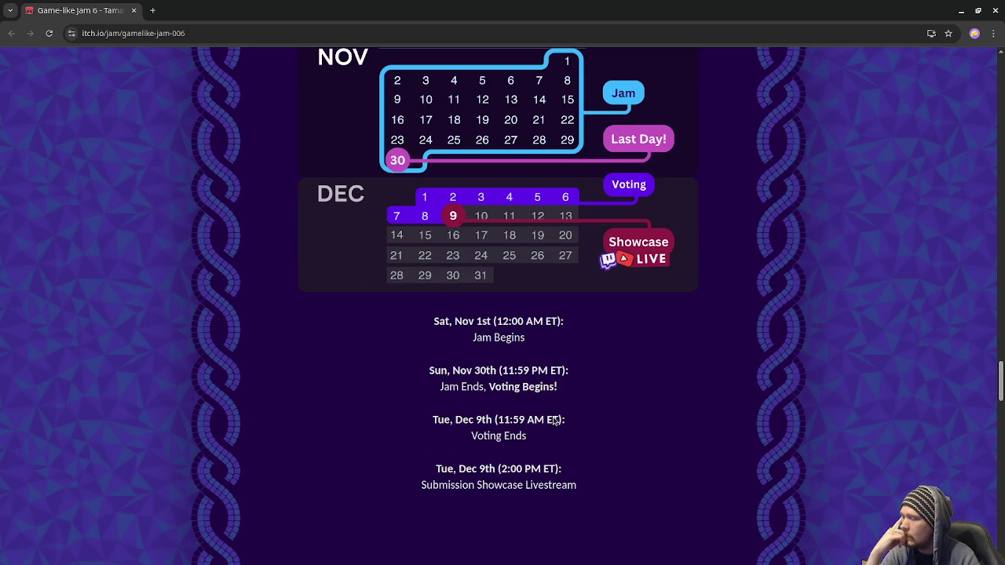
{"action": "scroll", "coordinate": [554, 422], "scroll_direction": "down", "scroll_amount": 5}
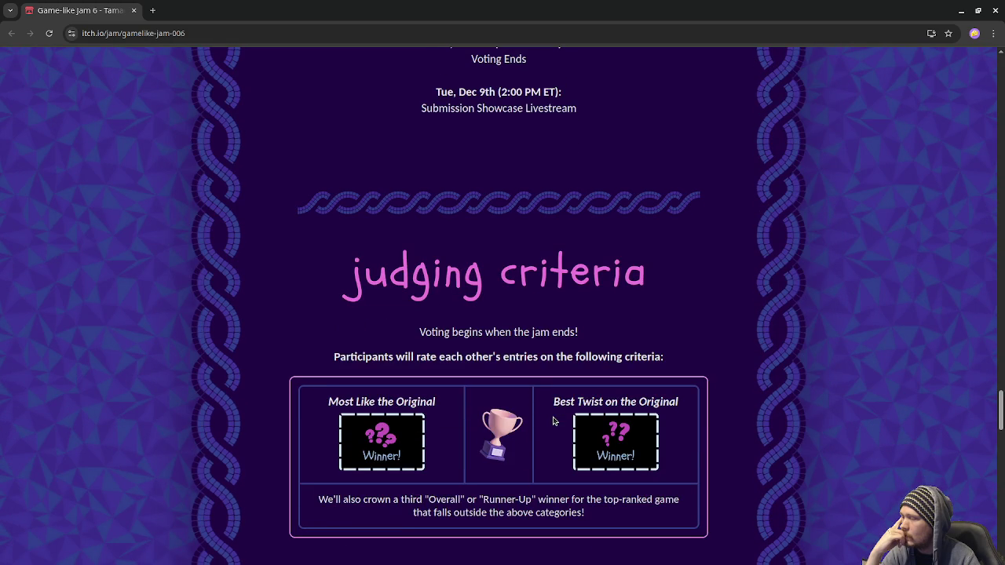
{"action": "scroll", "coordinate": [552, 421], "scroll_direction": "down", "scroll_amount": 1}
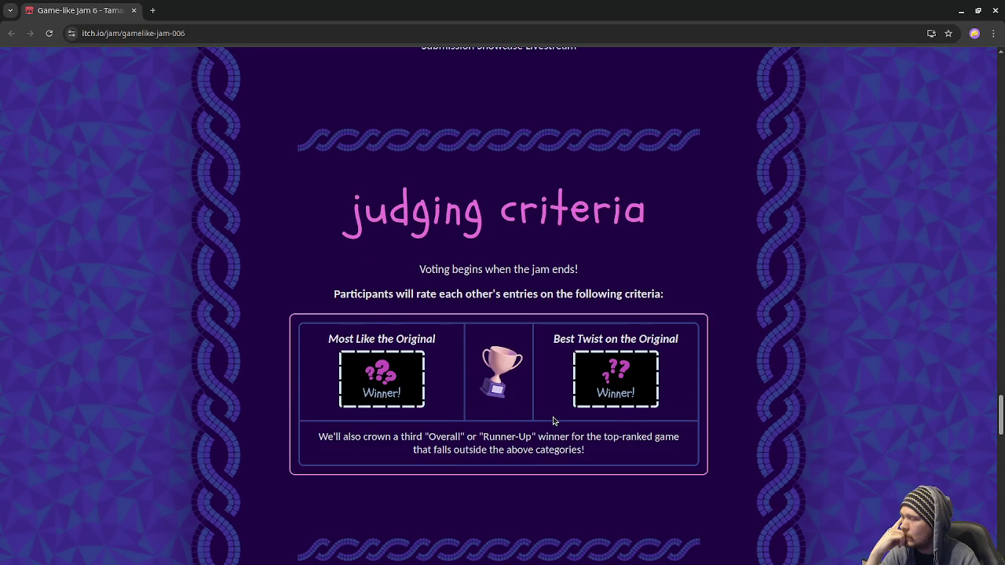
{"action": "scroll", "coordinate": [553, 421], "scroll_direction": "down", "scroll_amount": 10}
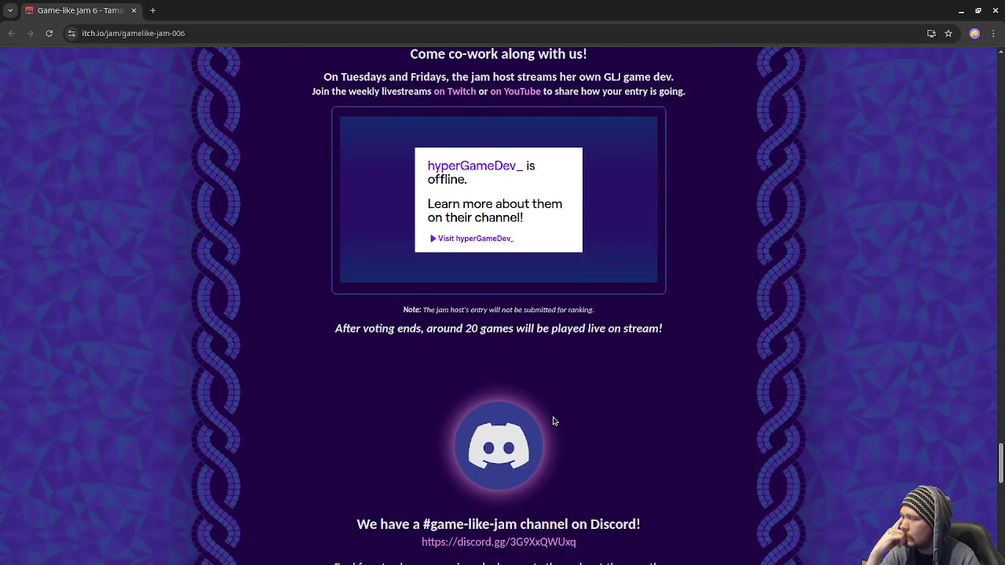
{"action": "scroll", "coordinate": [552, 421], "scroll_direction": "down", "scroll_amount": 4}
{"action": "scroll", "coordinate": [553, 421], "scroll_direction": "down", "scroll_amount": 10}
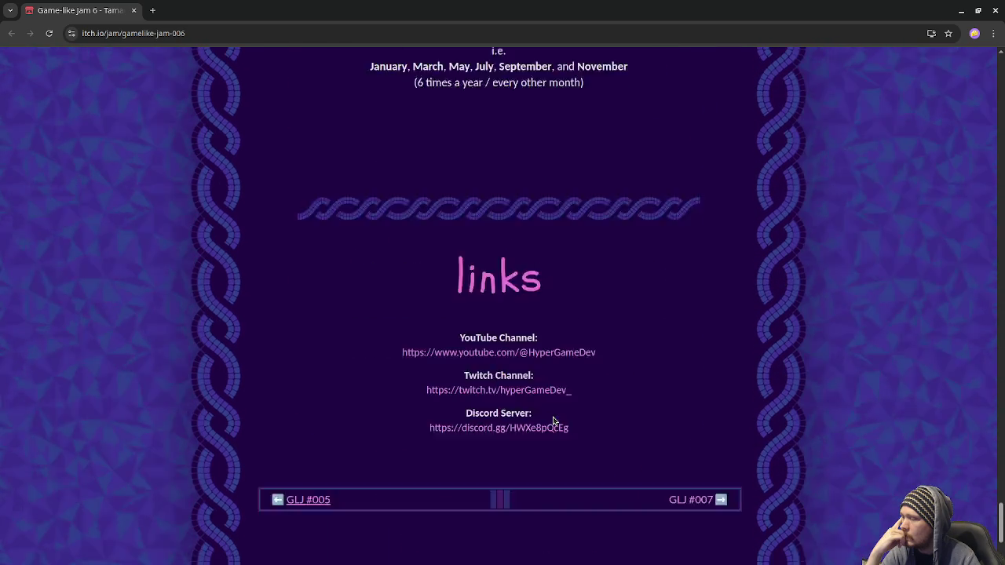
{"action": "left_click", "coordinate": [132, 11]}
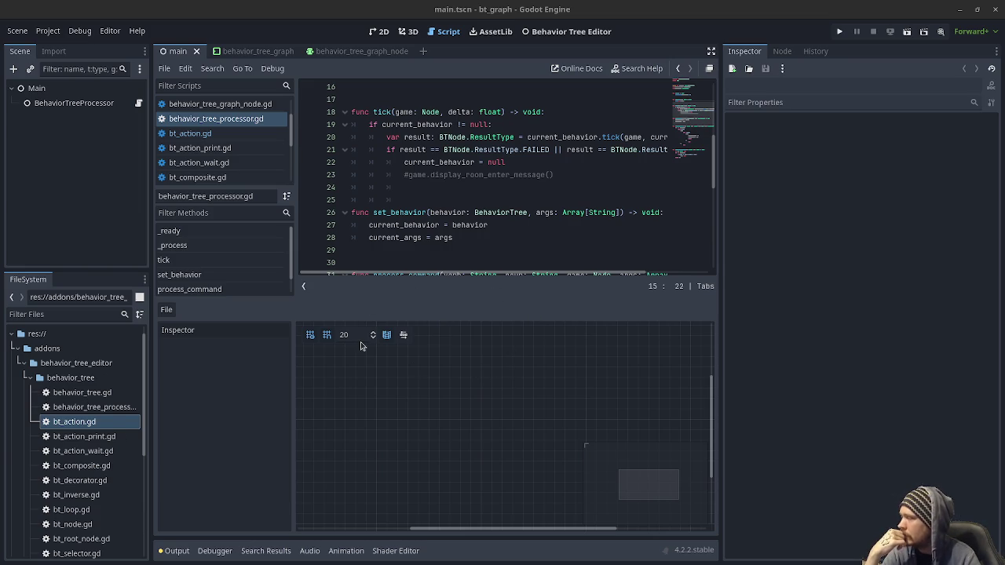
{"action": "scroll", "coordinate": [73, 393], "scroll_direction": "down", "scroll_amount": 5}
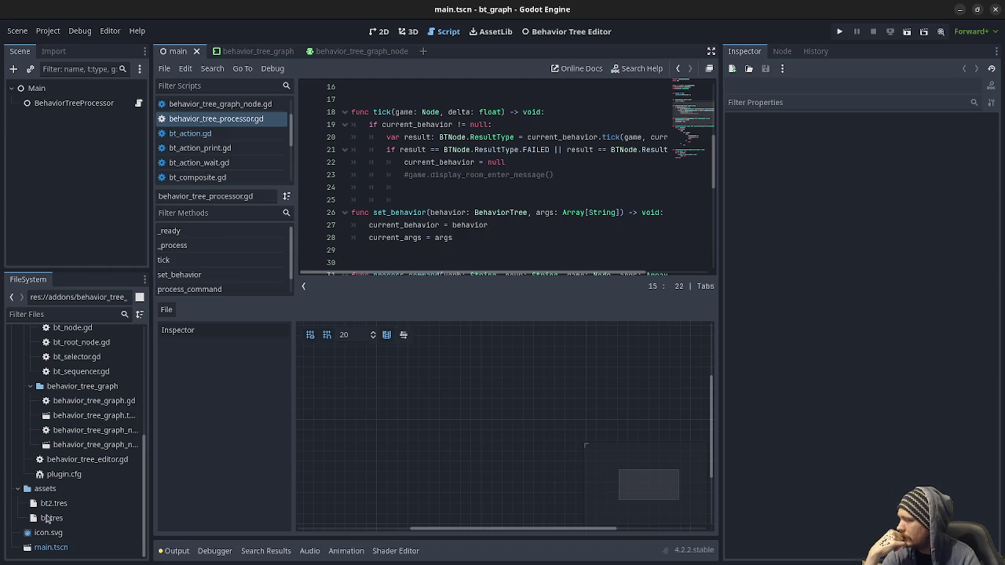
{"action": "double_click", "coordinate": [51, 518]}
Zoom and widen the bt.tres graph, then select BehaviorTreeProcessor to see its Behaviors array
{"action": "scroll", "coordinate": [478, 275], "scroll_direction": "down", "scroll_amount": 2}
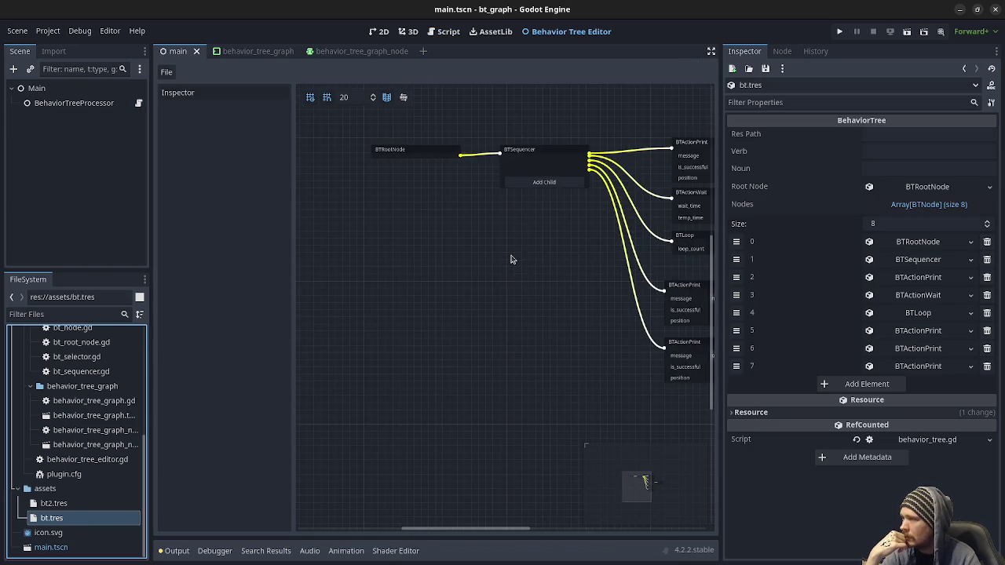
{"action": "scroll", "coordinate": [565, 280], "scroll_direction": "down", "scroll_amount": 3}
{"action": "scroll", "coordinate": [471, 339], "scroll_direction": "down", "scroll_amount": 2}
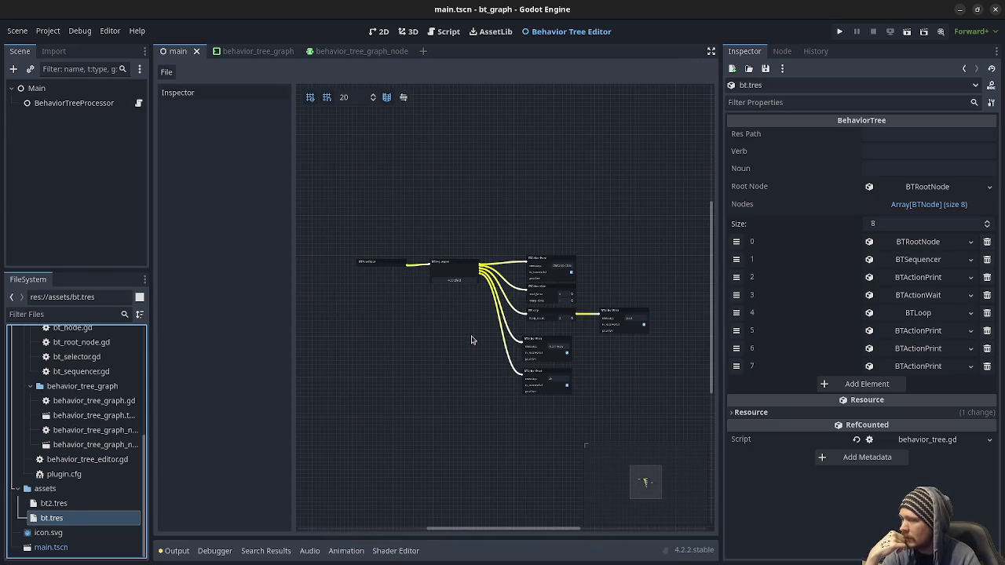
{"action": "left_click_drag", "start_coordinate": [720, 285], "coordinate": [815, 292]}
{"action": "scroll", "coordinate": [537, 400], "scroll_direction": "up", "scroll_amount": 3}
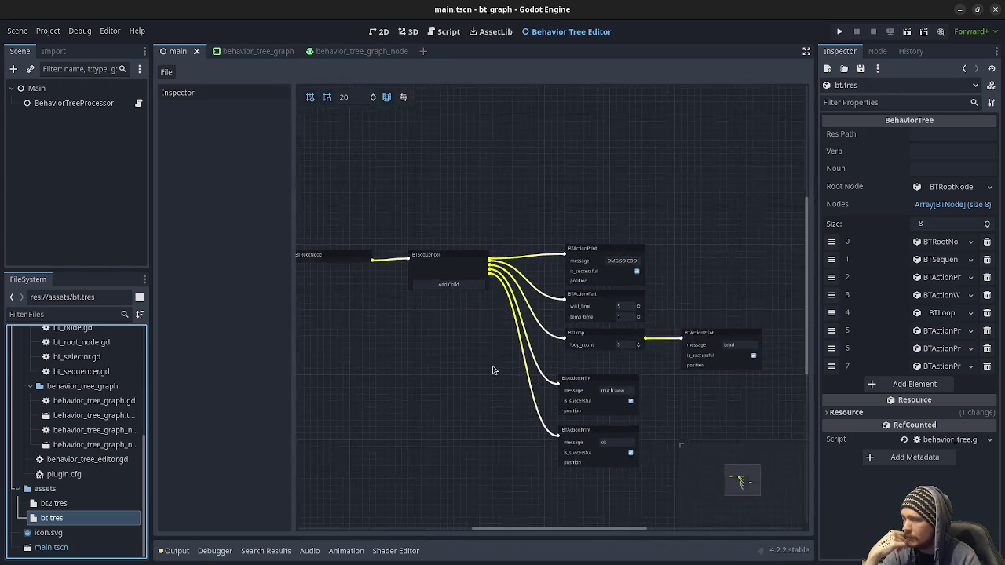
{"action": "left_click_drag", "start_coordinate": [491, 371], "coordinate": [496, 368]}
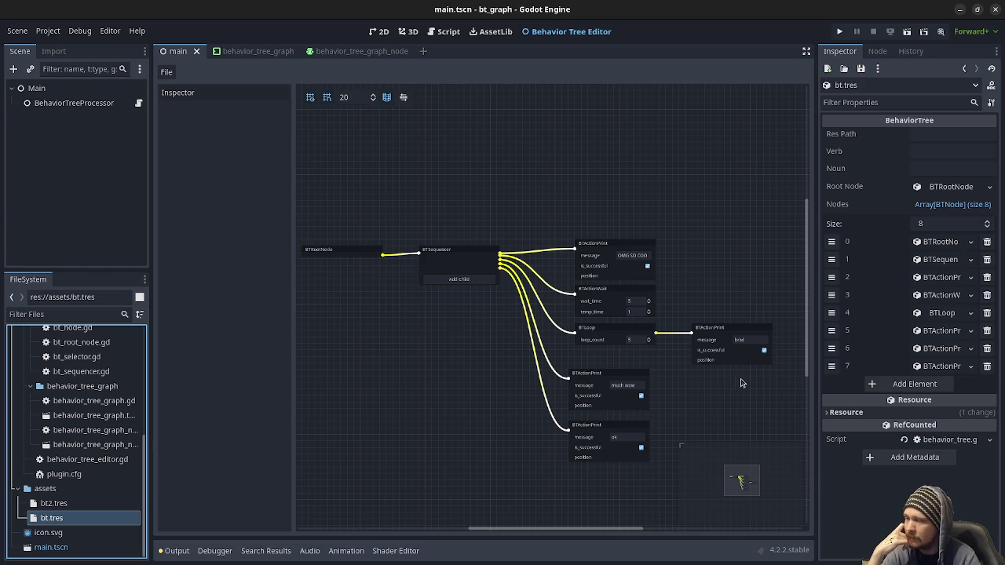
{"action": "left_click", "coordinate": [72, 102]}
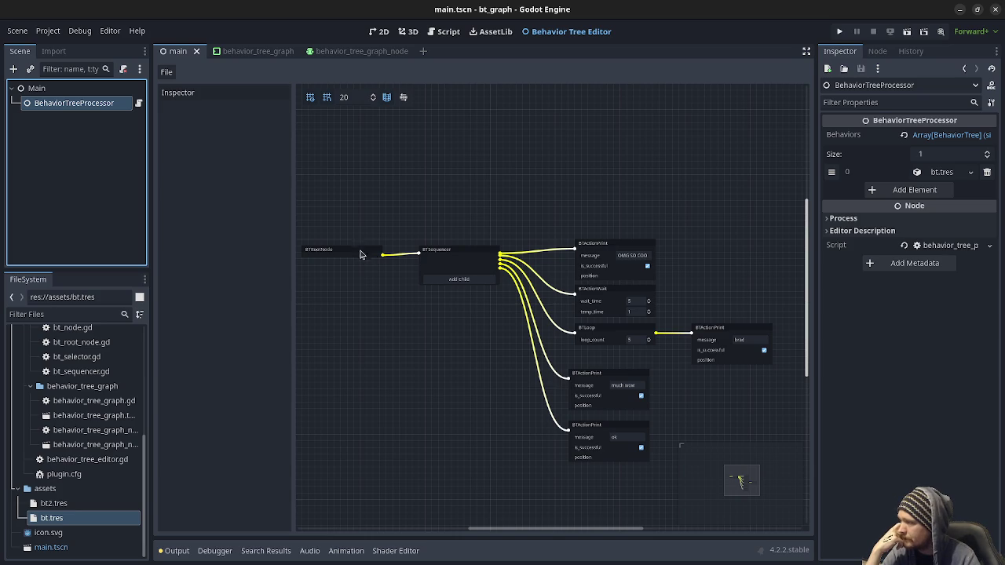
Inspect the BTSequencer, first print, wait, loop and brad print nodes in the graph
{"action": "left_click", "coordinate": [466, 254]}
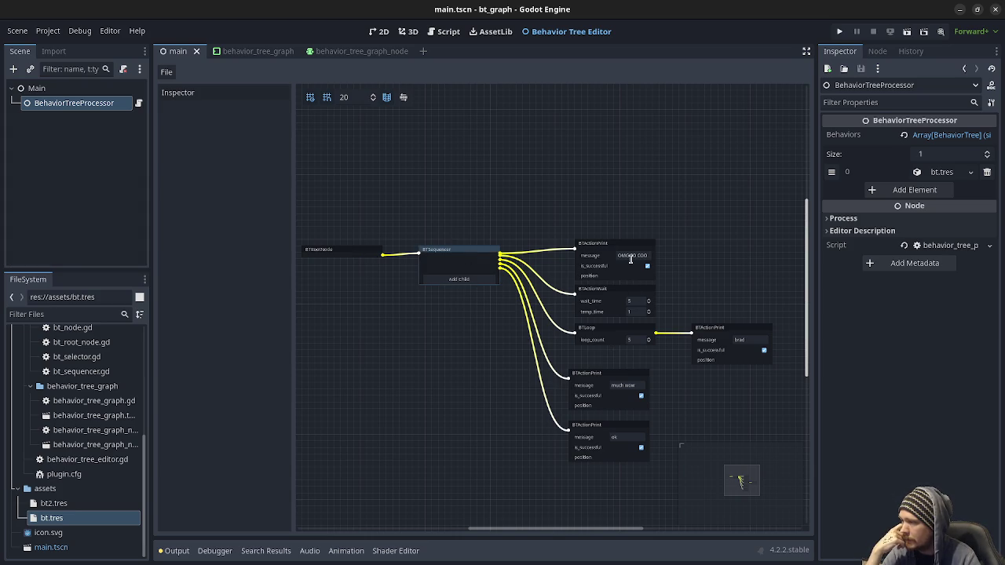
{"action": "scroll", "coordinate": [630, 259], "scroll_direction": "up", "scroll_amount": 2}
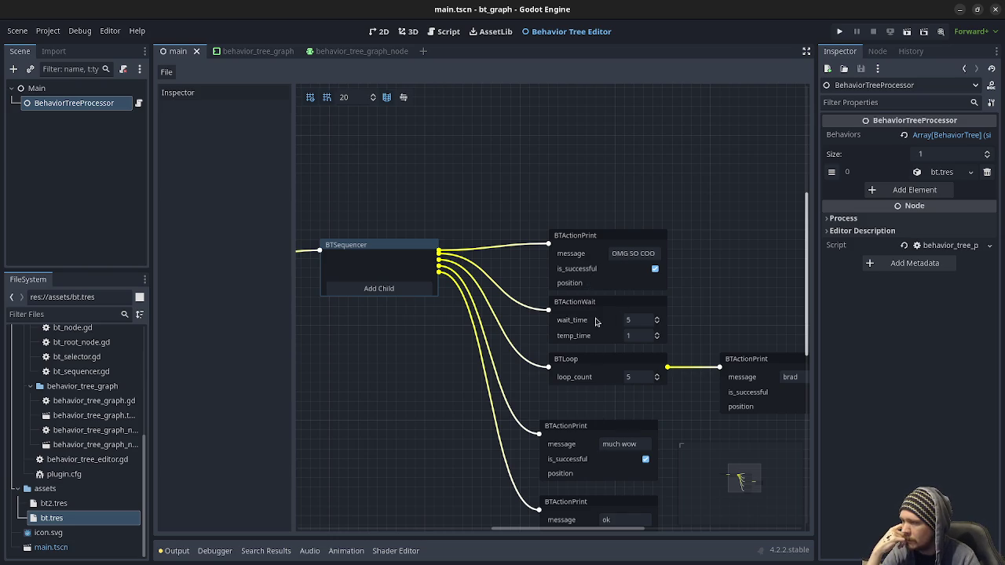
{"action": "left_click", "coordinate": [591, 253]}
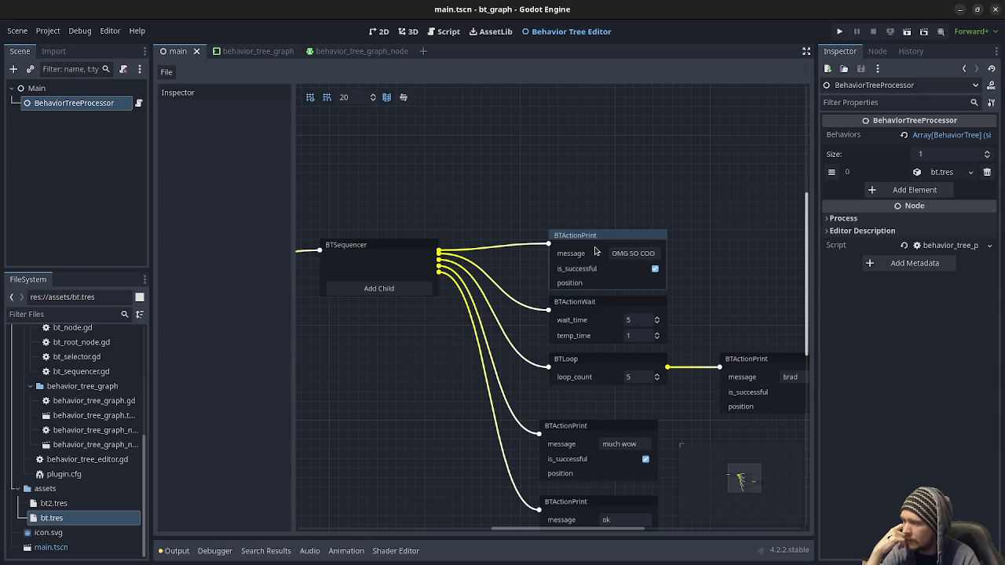
{"action": "left_click", "coordinate": [590, 306]}
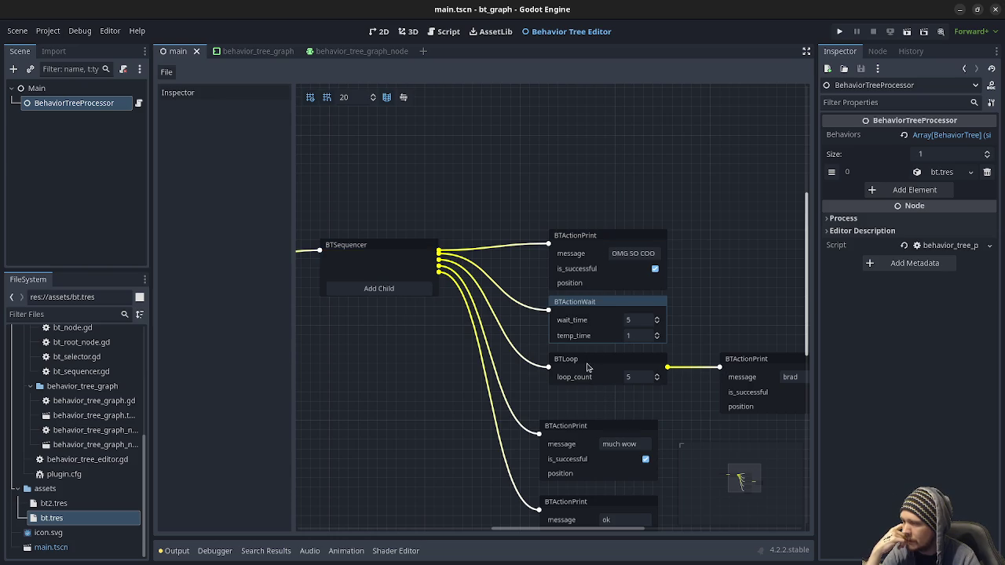
{"action": "left_click", "coordinate": [589, 364]}
{"action": "left_click", "coordinate": [738, 381]}
Inspect the much wow and ok print nodes, then run the project to test the tree
{"action": "mouse_move", "coordinate": [734, 316]}
{"action": "left_mouse_down"}
{"action": "mouse_move", "coordinate": [655, 307]}
{"action": "mouse_move", "coordinate": [643, 294]}
{"action": "left_mouse_up"}
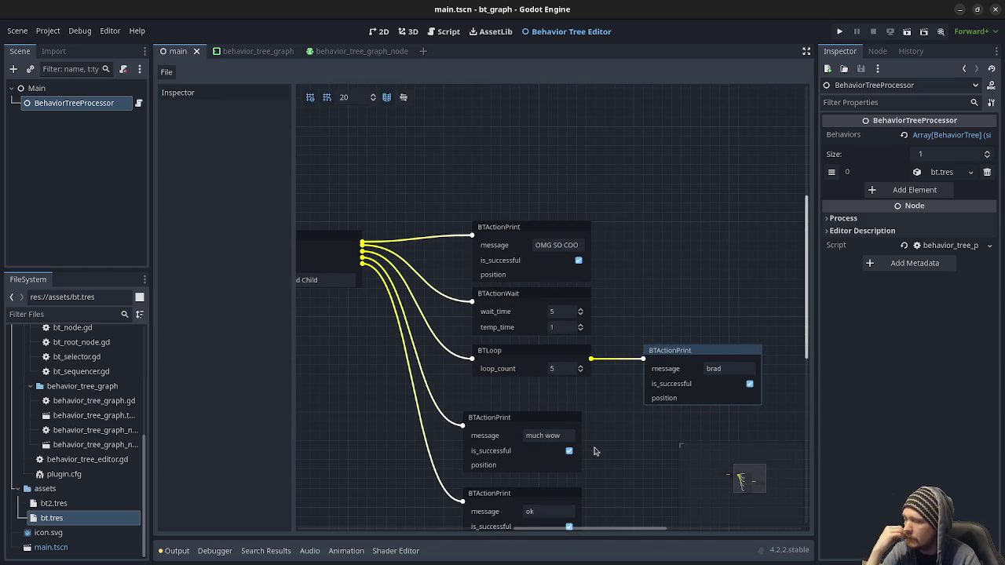
{"action": "scroll", "coordinate": [590, 448], "scroll_direction": "down", "scroll_amount": 3}
{"action": "left_click", "coordinate": [500, 335]}
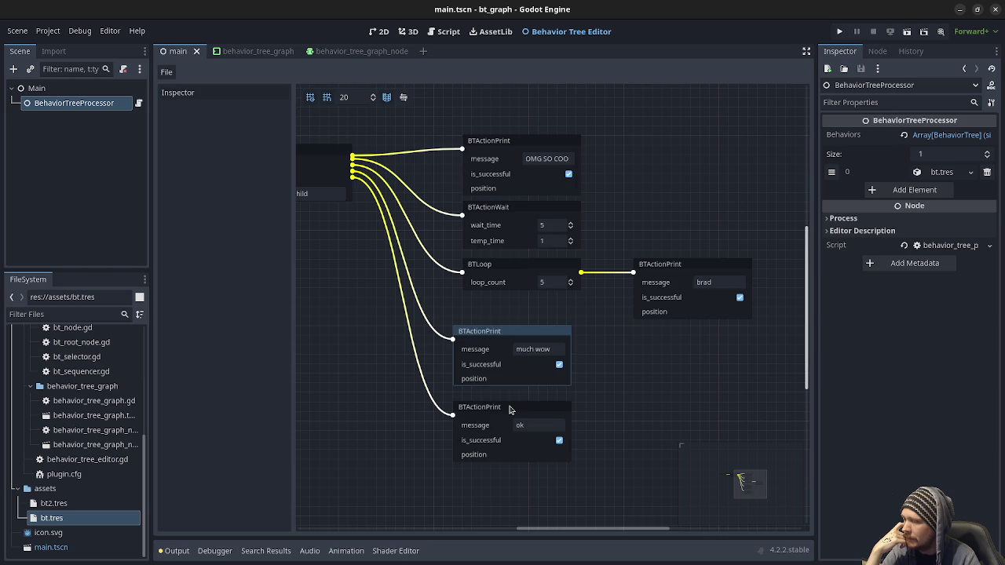
{"action": "left_click", "coordinate": [511, 408]}
{"action": "left_click", "coordinate": [840, 33]}
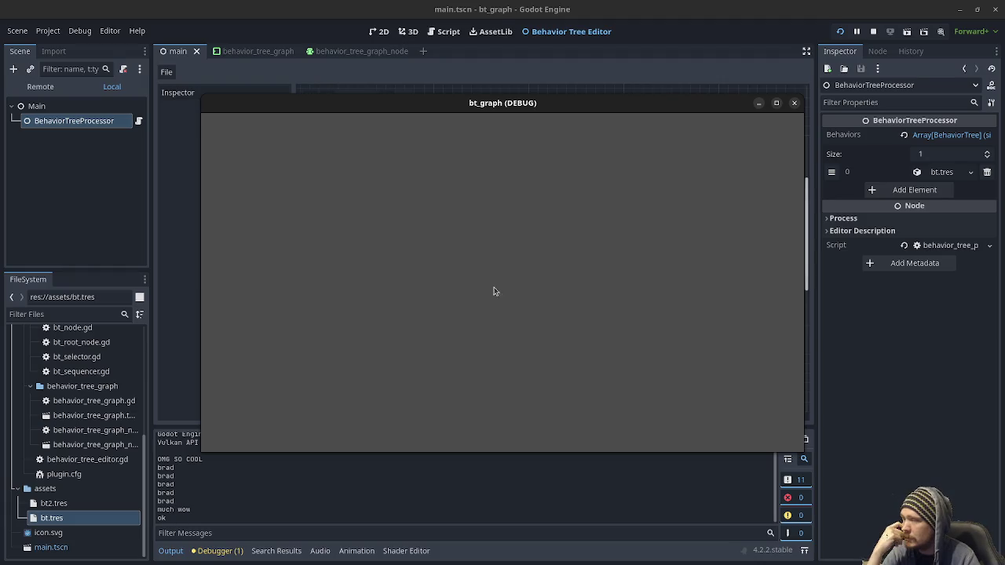
Stop the bt_graph debug run and pan the graph toward the sequencer's children
{"action": "left_click", "coordinate": [872, 33]}
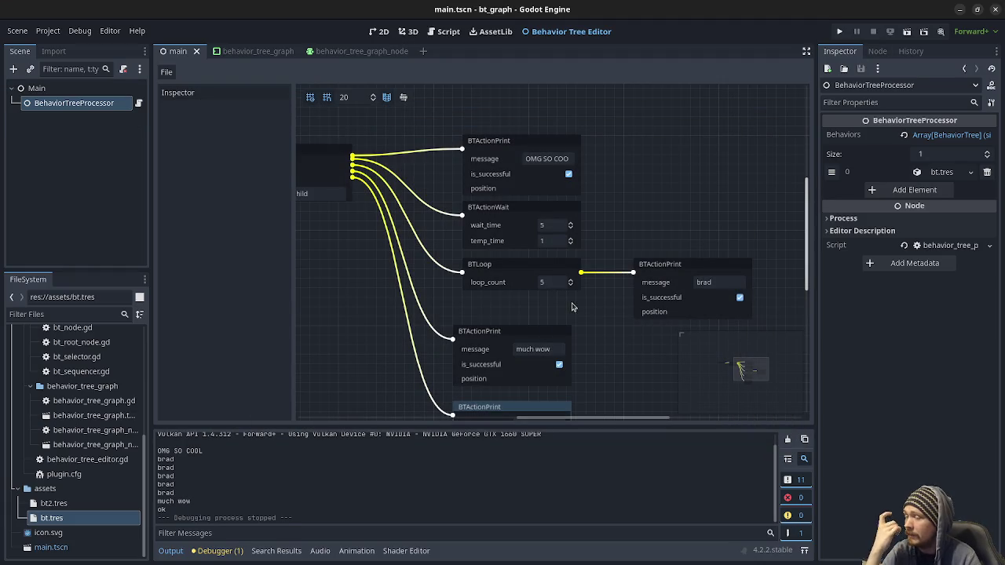
{"action": "mouse_move", "coordinate": [596, 355]}
{"action": "left_mouse_down"}
{"action": "mouse_move", "coordinate": [623, 280]}
{"action": "mouse_move", "coordinate": [644, 322]}
{"action": "mouse_move", "coordinate": [588, 322]}
{"action": "mouse_move", "coordinate": [665, 323]}
{"action": "left_mouse_up"}
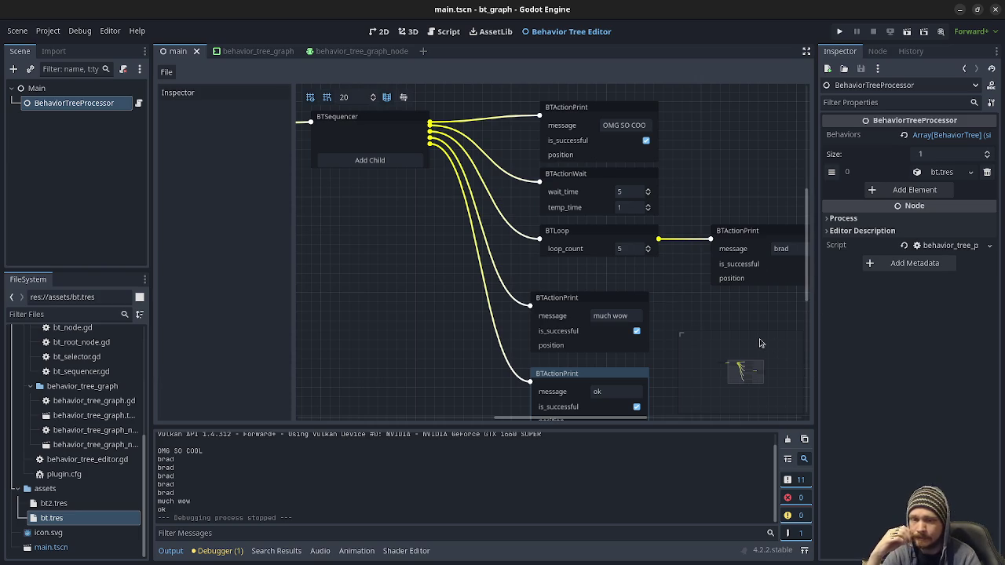
Pan and zoom out the bt.tres graph to show BTRootNode, BTSequencer and all action nodes
{"action": "mouse_move", "coordinate": [438, 251]}
{"action": "left_mouse_down"}
{"action": "mouse_move", "coordinate": [473, 273]}
{"action": "mouse_move", "coordinate": [520, 269]}
{"action": "left_mouse_up"}
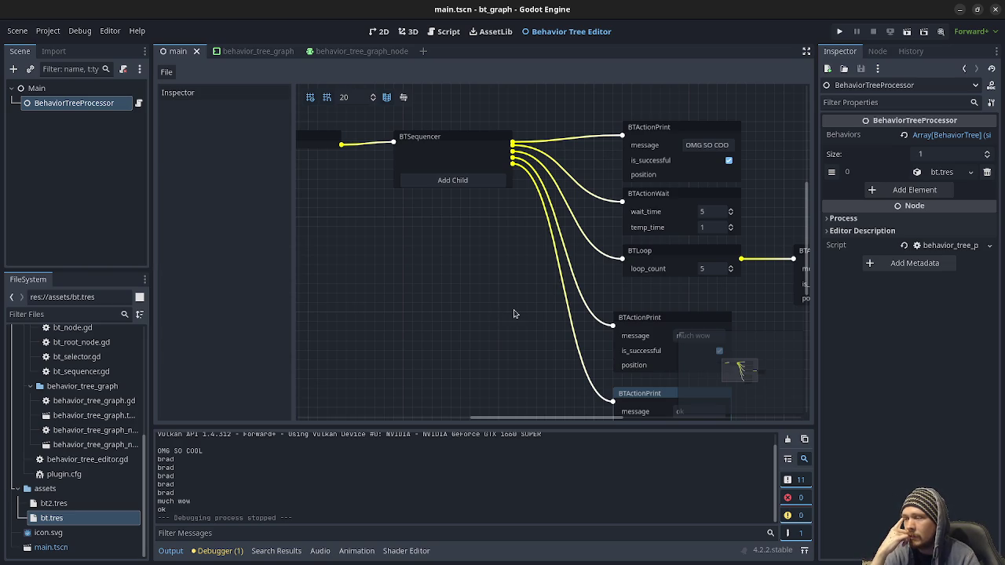
{"action": "scroll", "coordinate": [526, 298], "scroll_direction": "down", "scroll_amount": 2}
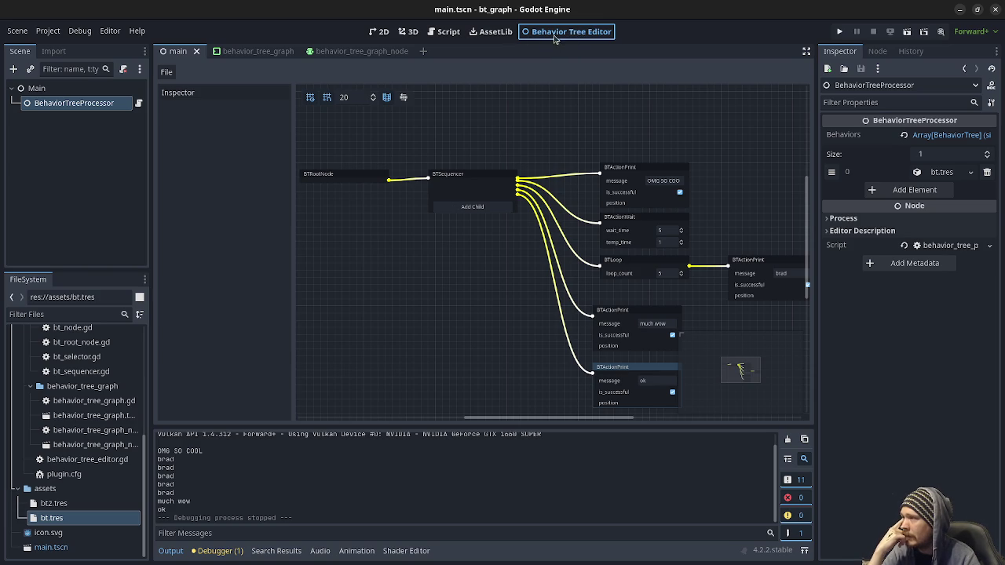
Open BehaviorTreeProcessor's script and scroll to the process_command and can_process_command functions
{"action": "left_click", "coordinate": [495, 33]}
{"action": "left_click", "coordinate": [551, 35]}
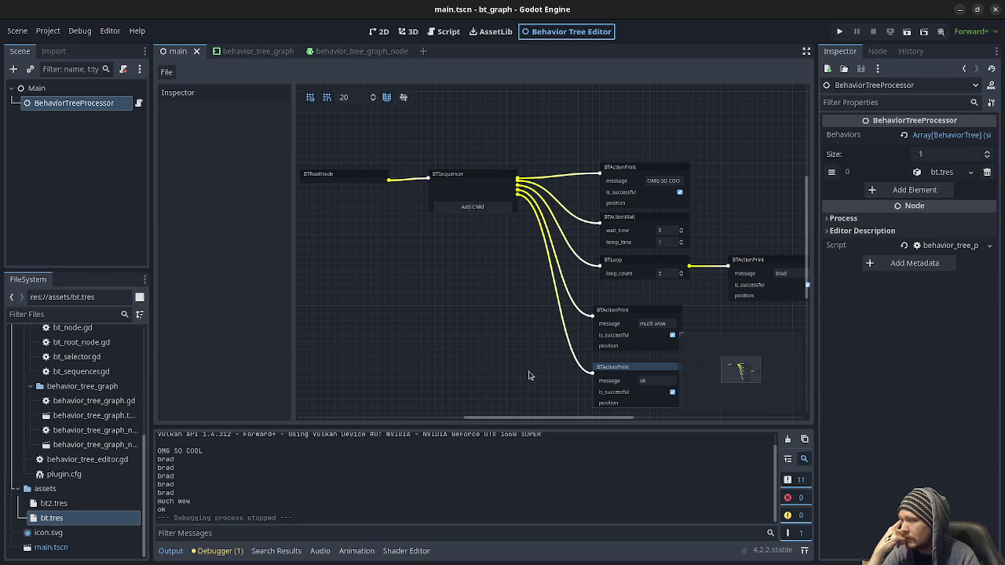
{"action": "scroll", "coordinate": [538, 348], "scroll_direction": "down", "scroll_amount": 3}
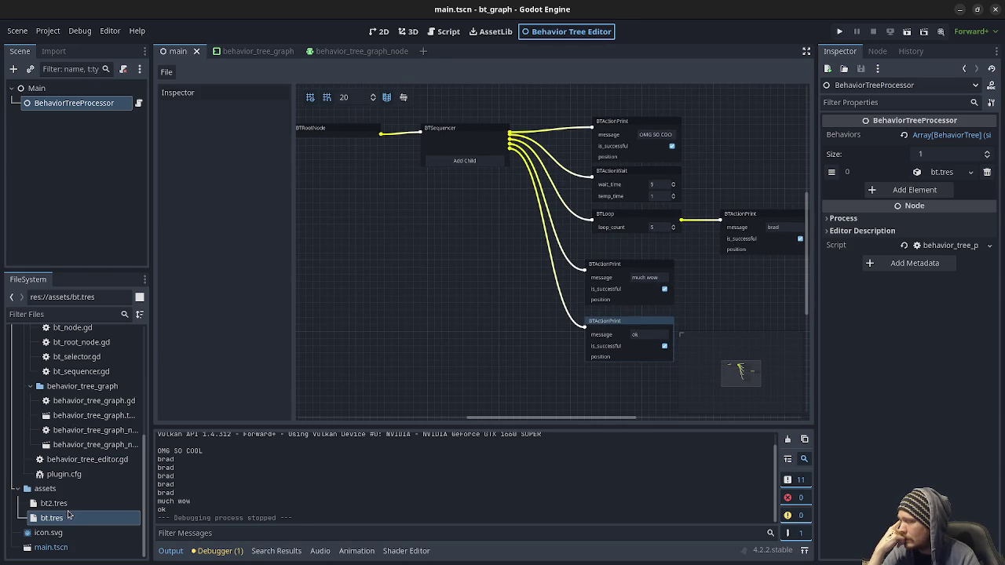
{"action": "scroll", "coordinate": [68, 514], "scroll_direction": "up", "scroll_amount": 5}
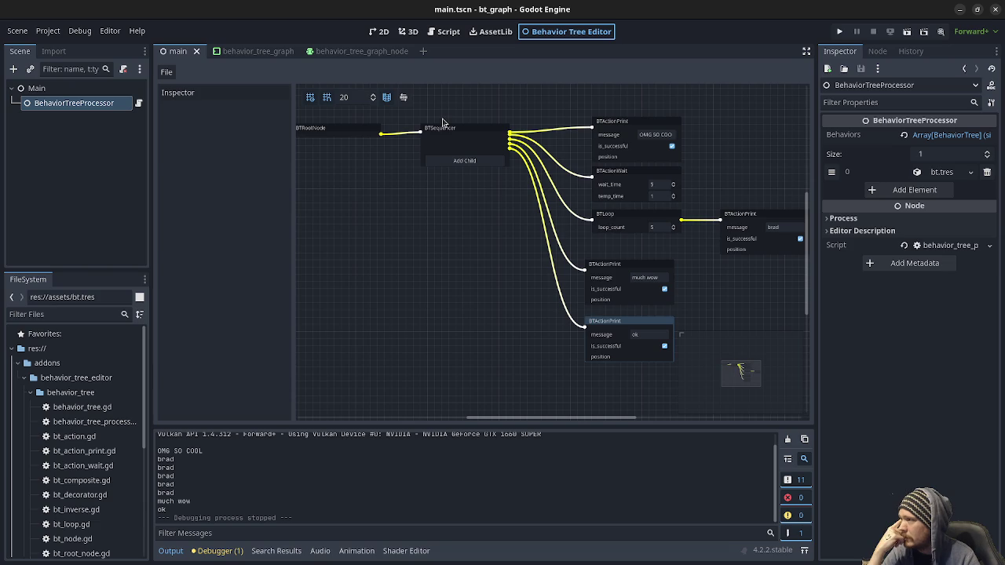
{"action": "left_click", "coordinate": [140, 104]}
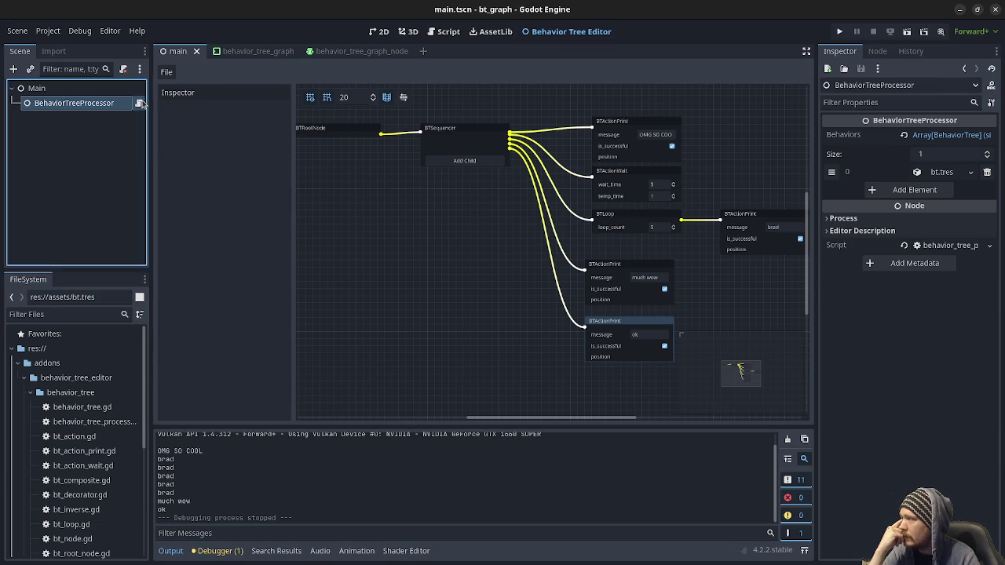
{"action": "mouse_move", "coordinate": [788, 140]}
{"action": "left_mouse_down"}
{"action": "mouse_move", "coordinate": [788, 86]}
{"action": "mouse_move", "coordinate": [790, 162]}
{"action": "left_mouse_up"}
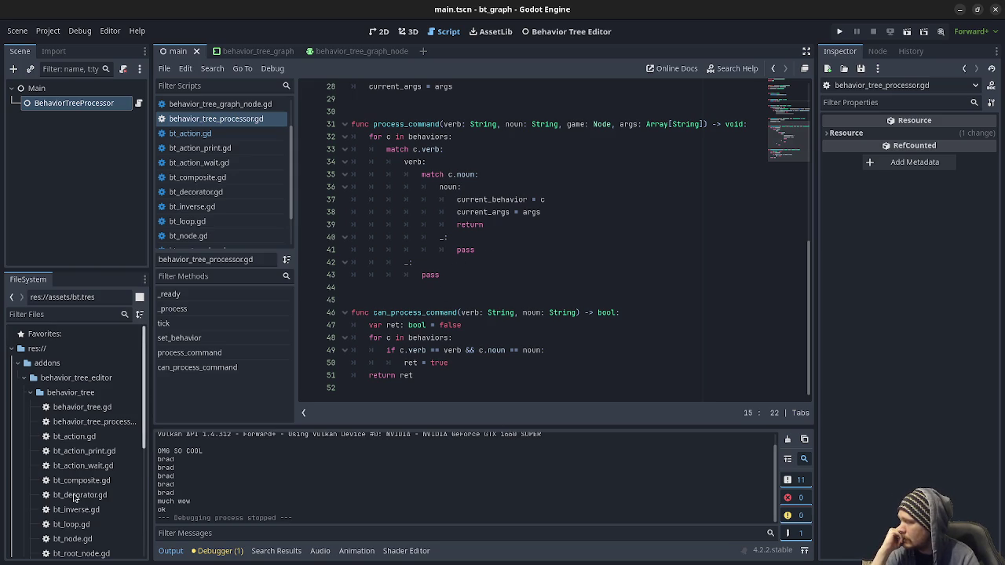
Close the bt_graph editor window, returning to the running JankJam launcher with Jank Jam 2 on CH 3
{"action": "scroll", "coordinate": [87, 469], "scroll_direction": "down", "scroll_amount": 2}
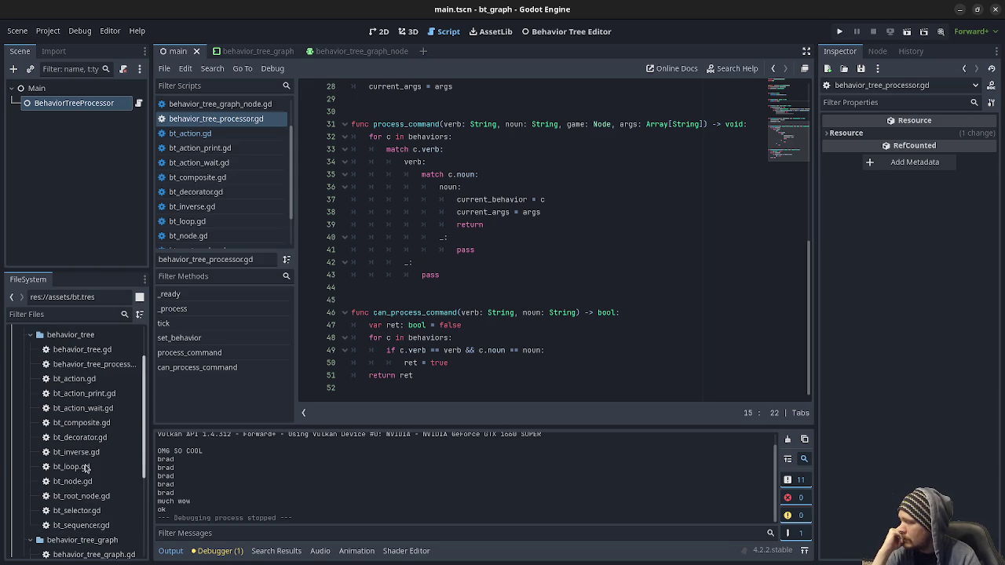
{"action": "scroll", "coordinate": [81, 548], "scroll_direction": "down", "scroll_amount": 4}
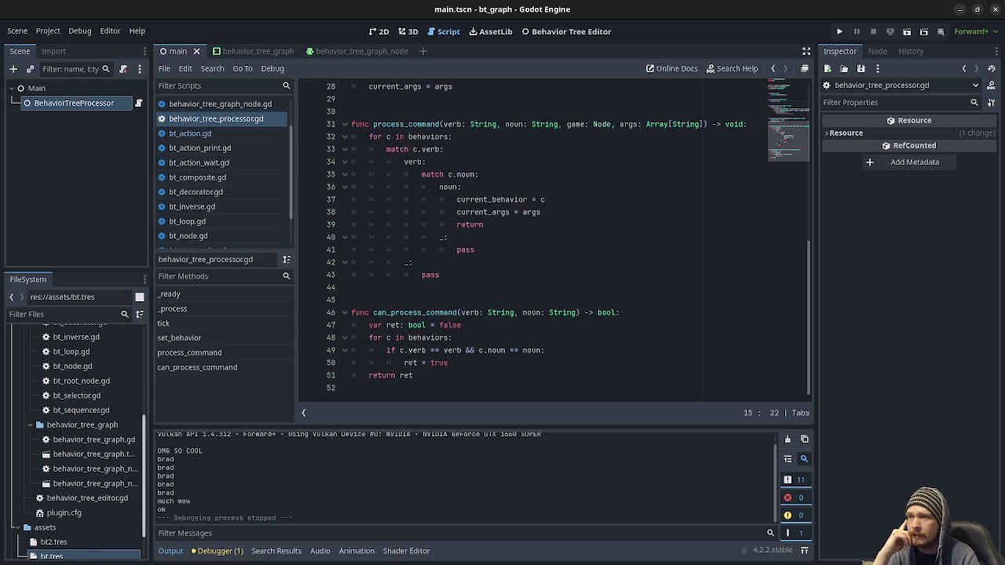
{"action": "left_click", "coordinate": [994, 10]}
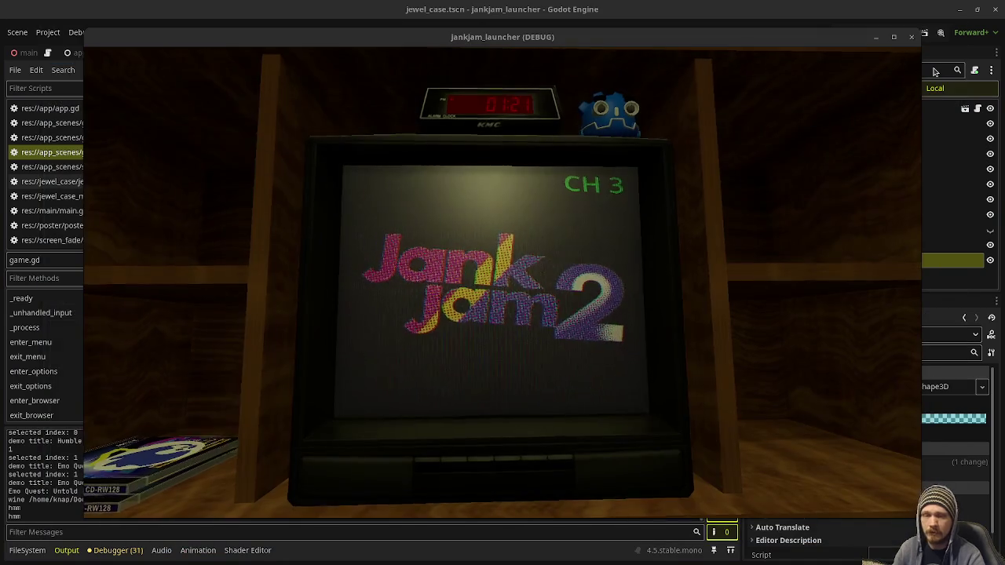
Turn the in-game camera toward the CD cases, then stop the launcher's debug run
{"action": "left_click", "coordinate": [648, 289]}
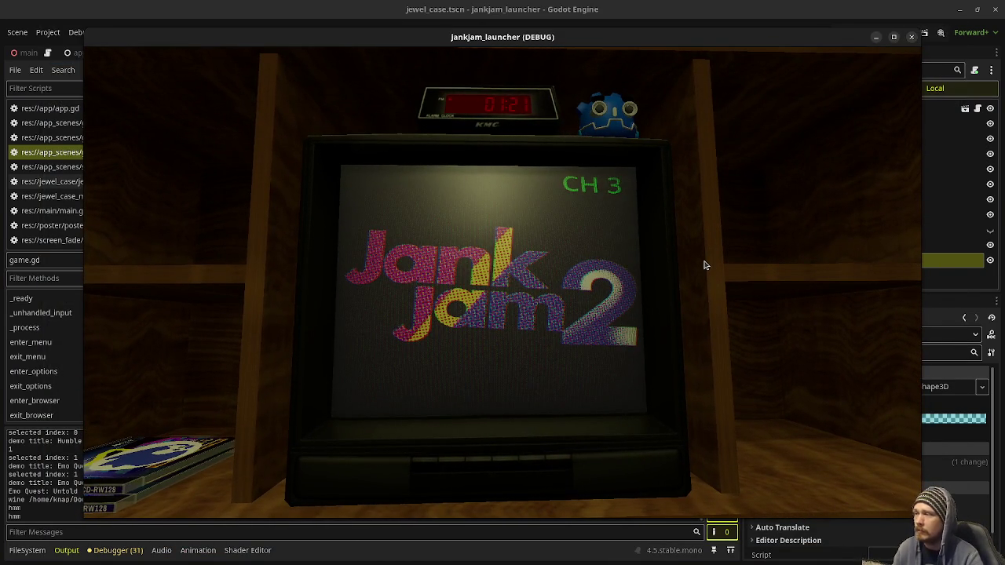
{"action": "key", "text": "Escape"}
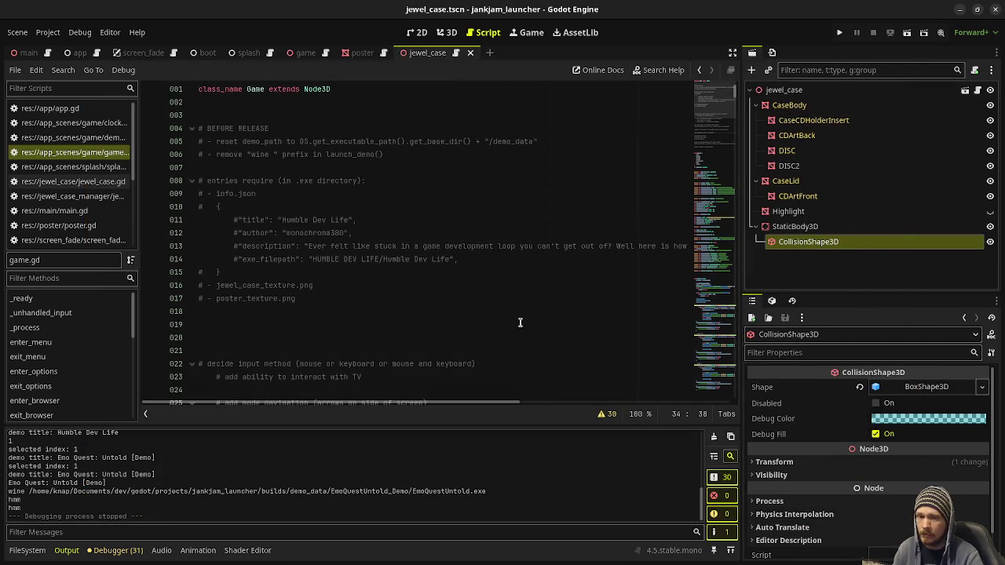
Add a '# - cd_label.png ???' note below the poster_texture.png line in game.gd and save
{"action": "left_click", "coordinate": [534, 281]}
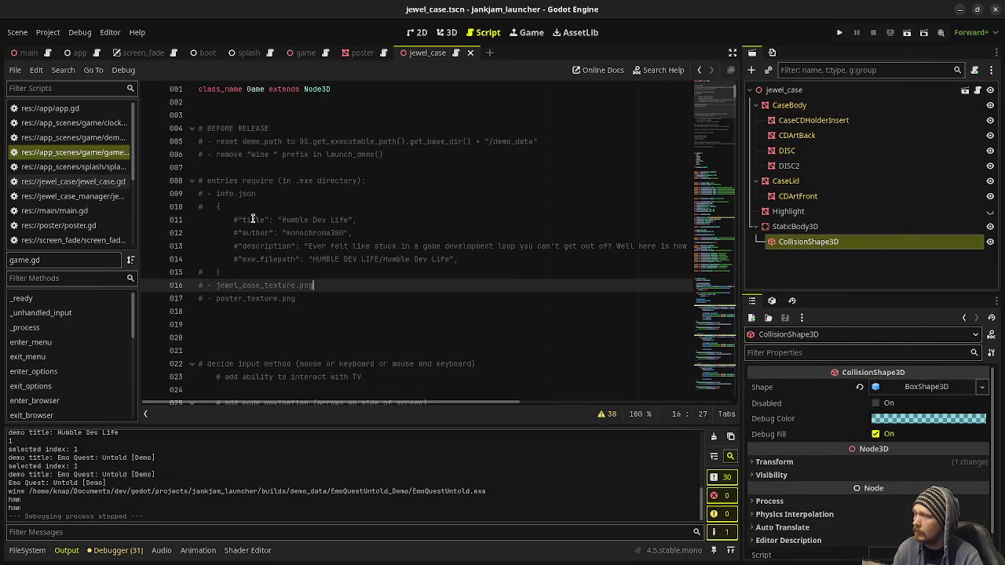
{"action": "scroll", "coordinate": [228, 294], "scroll_direction": "down", "scroll_amount": 3}
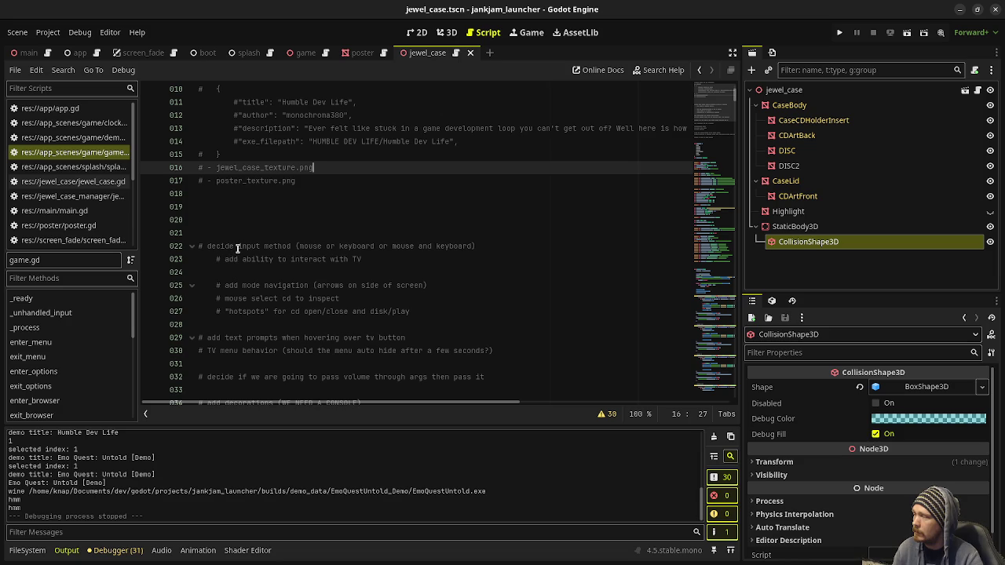
{"action": "left_click", "coordinate": [312, 184]}
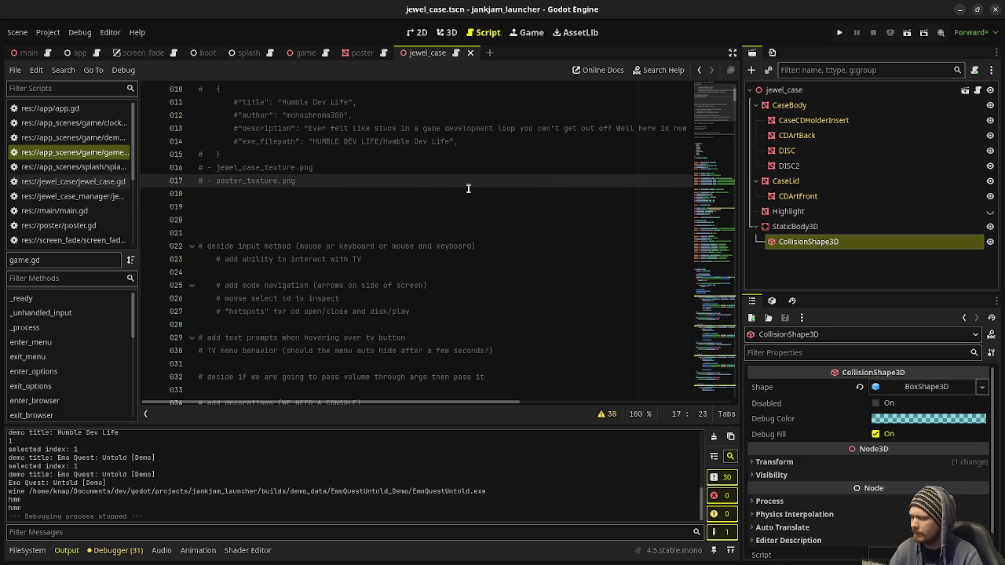
{"action": "key", "text": "Return"}
{"action": "type", "text": "# -"}
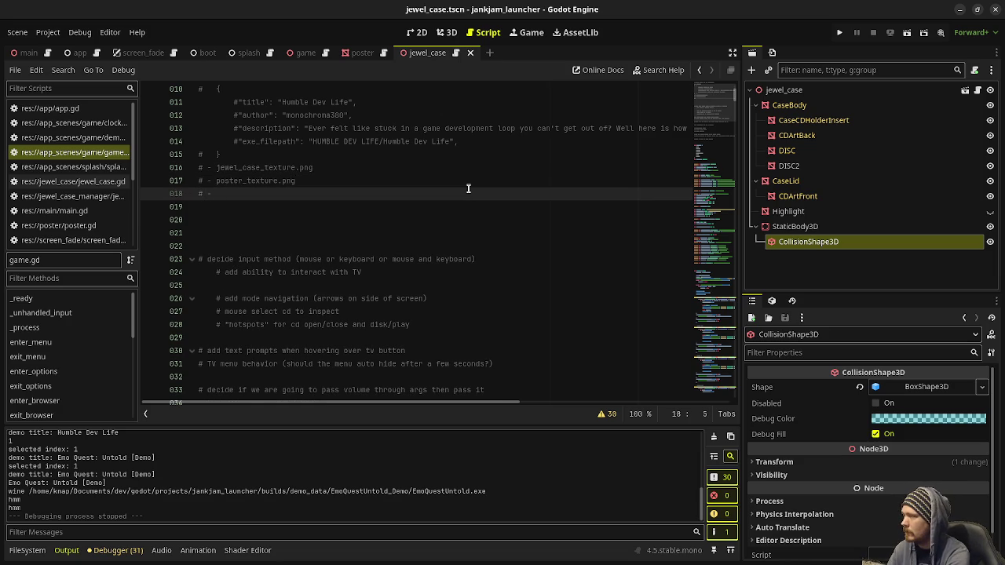
{"action": "type", "text": "cd"}
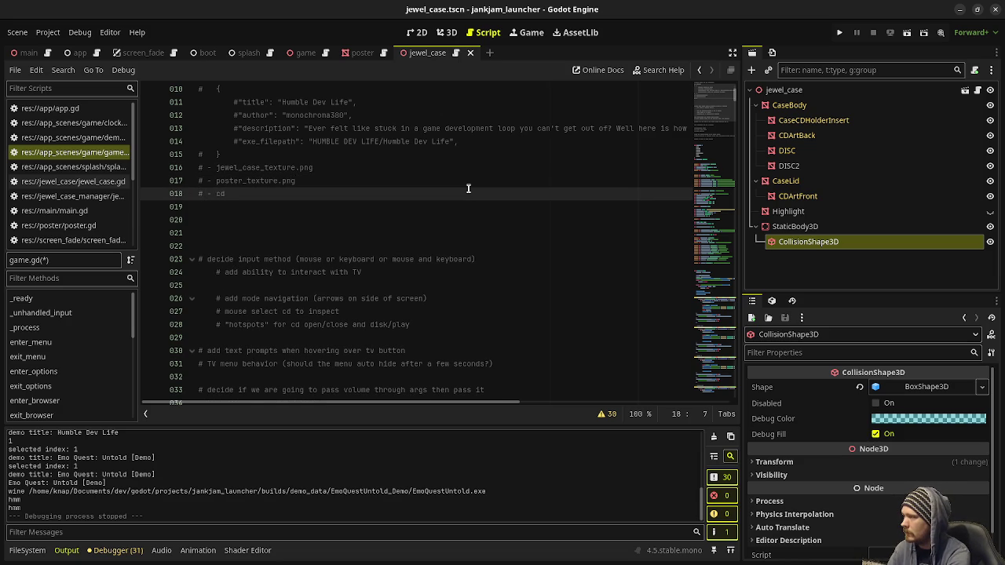
{"action": "type", "text": "_label.png "}
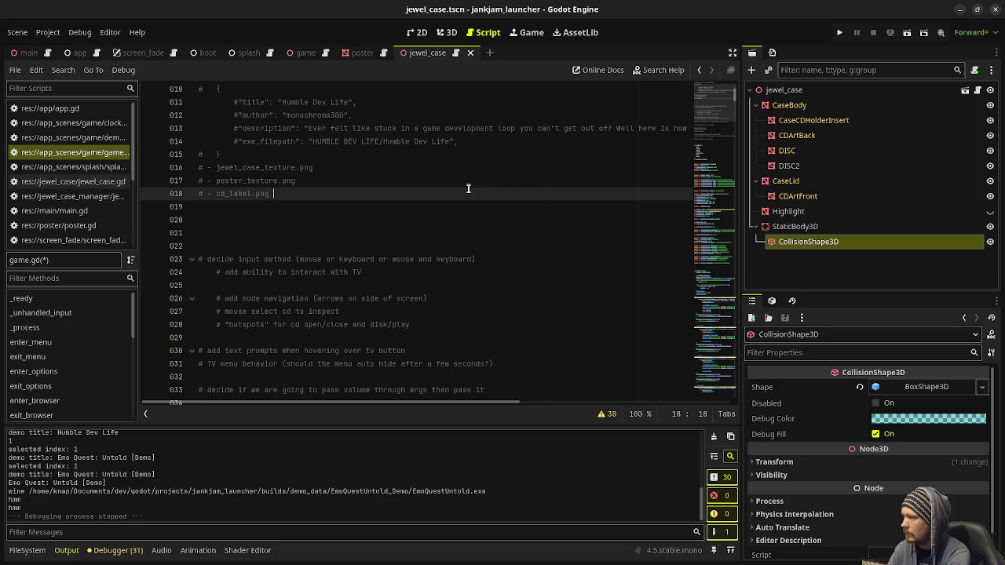
{"action": "type", "text": "?"}
{"action": "key", "text": "Return"}
{"action": "key", "text": "BackSpace"}
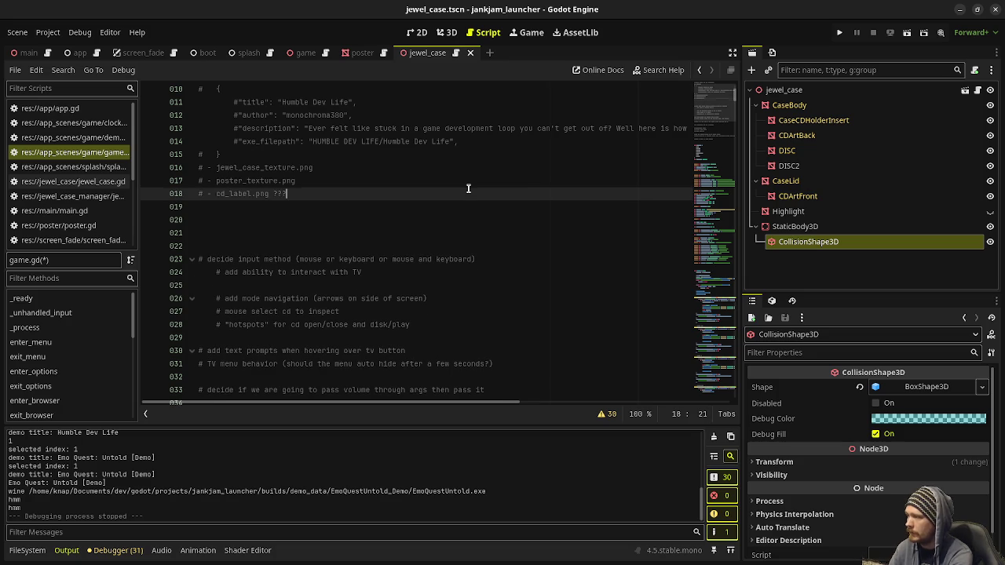
{"action": "key", "text": "ctrl+s"}
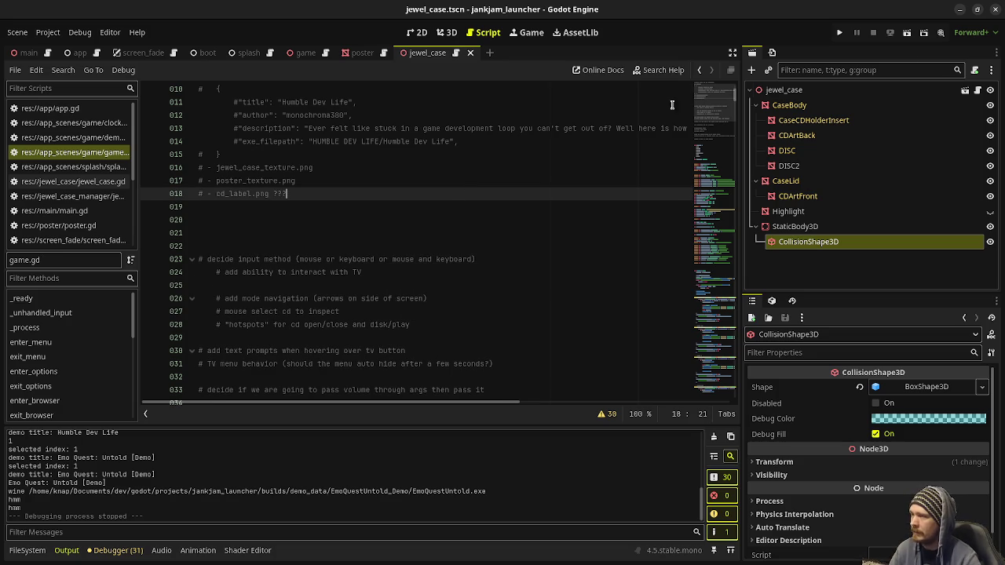
Run the JankJam launcher, open a CD case in the game, then close the game window
{"action": "left_click", "coordinate": [838, 35]}
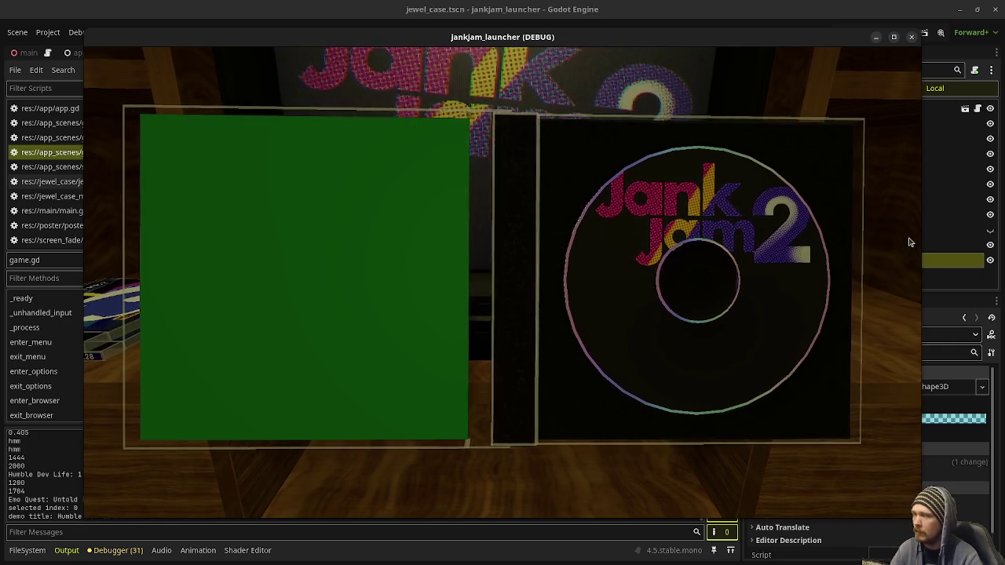
{"action": "left_click", "coordinate": [911, 40]}
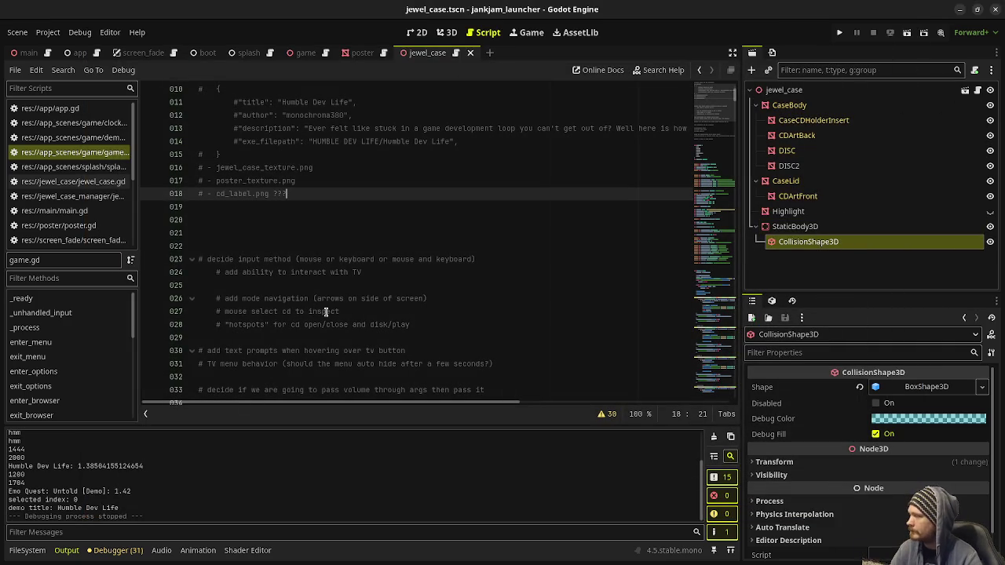
Add the note 'change tv menu select/action to volume up/volume down' under line 24, then run with F5
{"action": "scroll", "coordinate": [291, 311], "scroll_direction": "down", "scroll_amount": 1}
{"action": "mouse_move", "coordinate": [409, 285]}
{"action": "left_mouse_down"}
{"action": "mouse_move", "coordinate": [220, 259]}
{"action": "mouse_move", "coordinate": [168, 218]}
{"action": "left_mouse_up"}
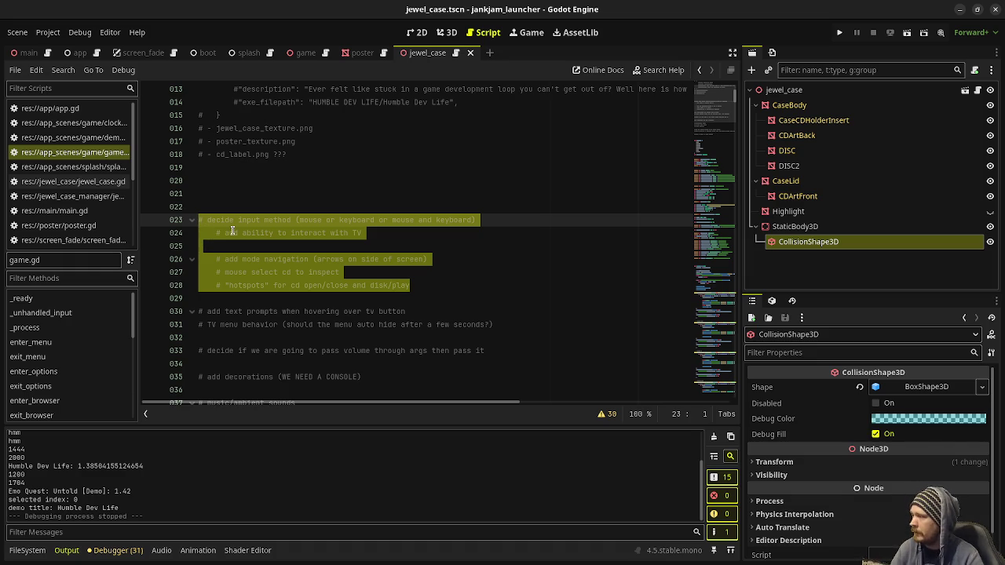
{"action": "left_click_drag", "start_coordinate": [361, 232], "coordinate": [225, 234]}
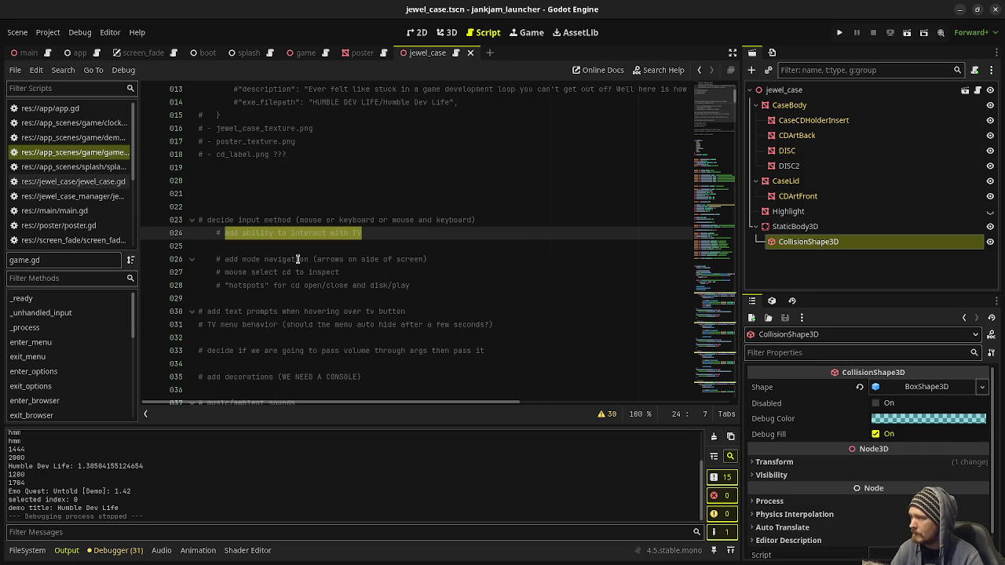
{"action": "left_click", "coordinate": [378, 233]}
{"action": "key", "text": "Return"}
{"action": "type", "text": "#"}
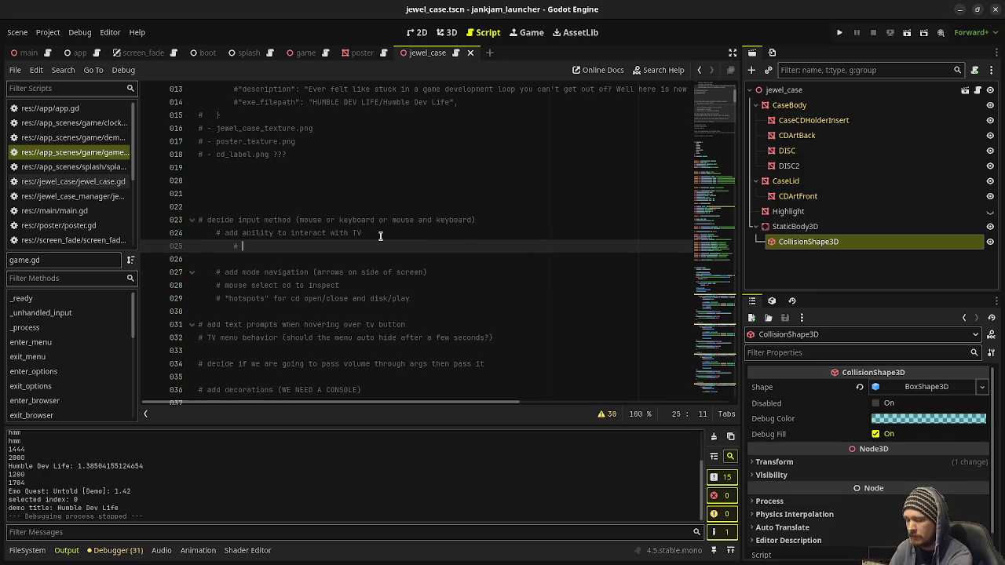
{"action": "type", "text": "change tv"}
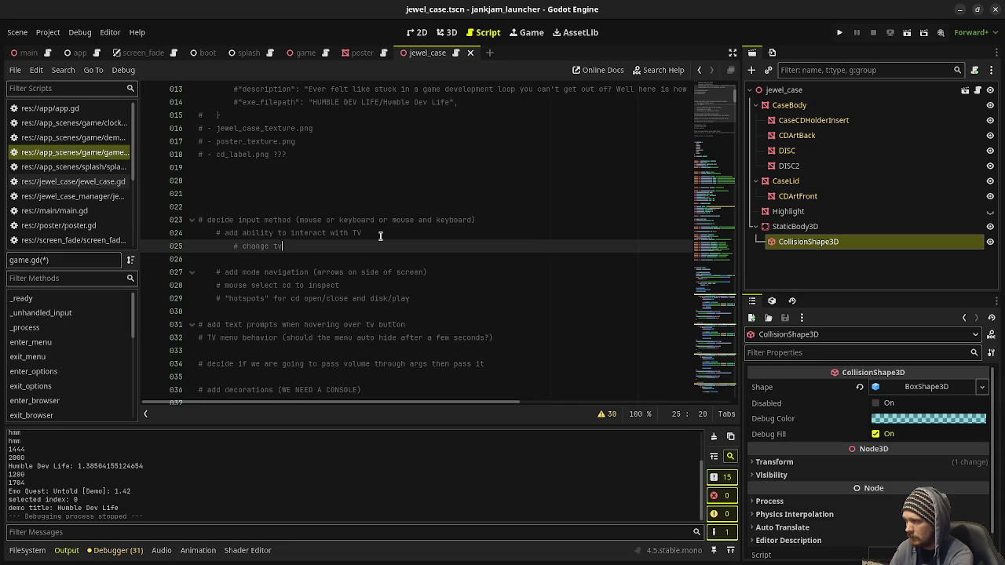
{"action": "type", "text": " menu"}
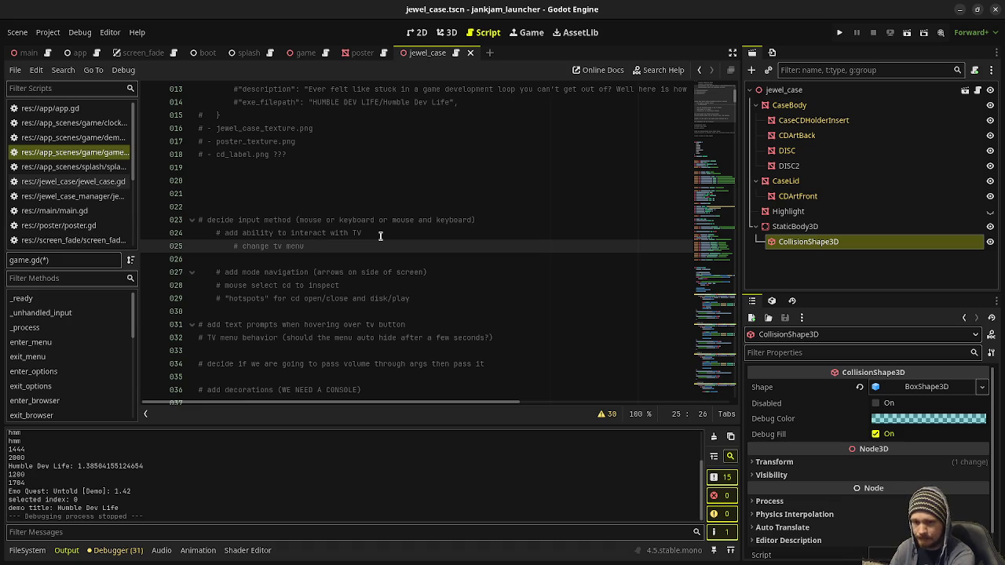
{"action": "type", "text": " select/action to vo"}
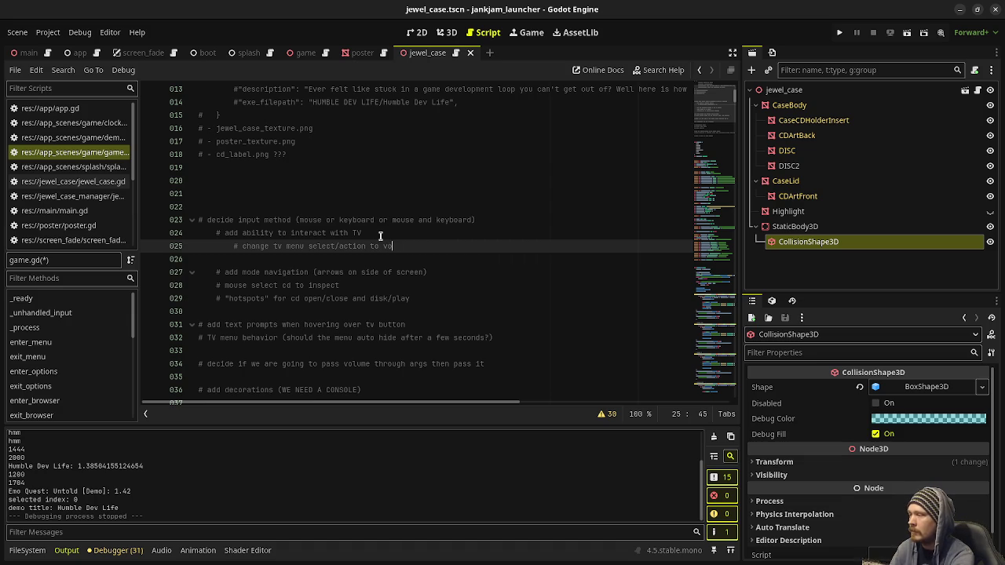
{"action": "type", "text": "lume up/"}
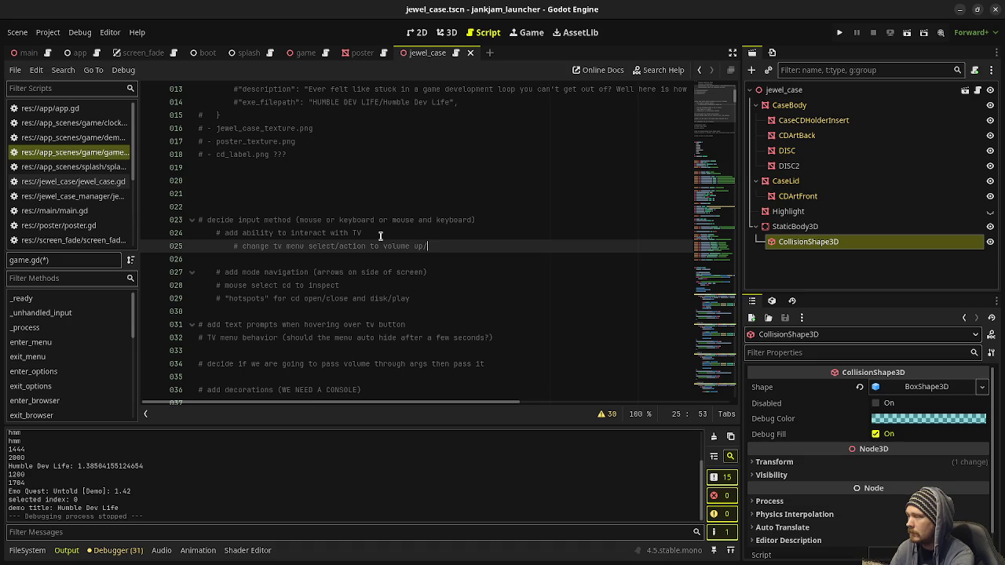
{"action": "type", "text": "volume down"}
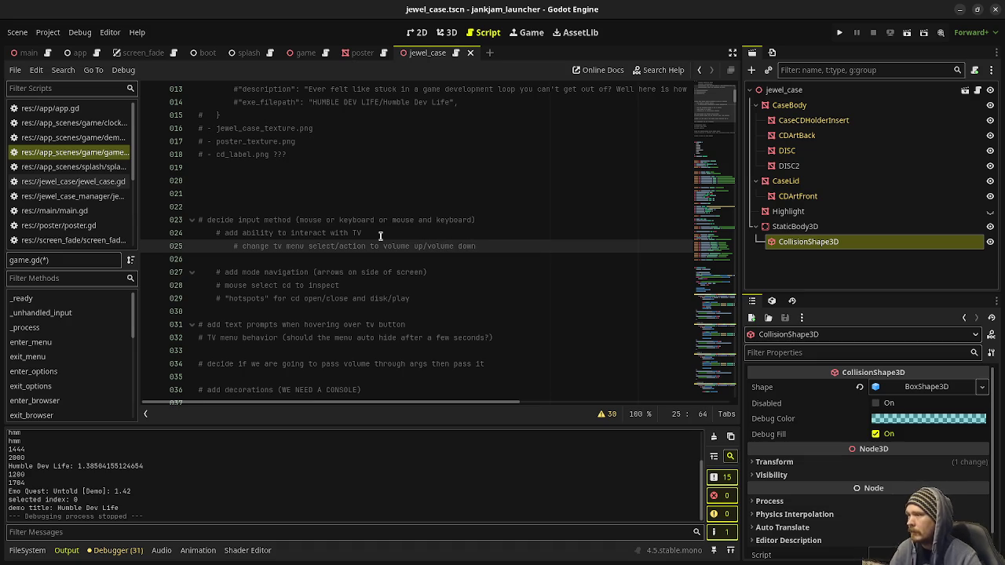
{"action": "key", "text": "F5"}
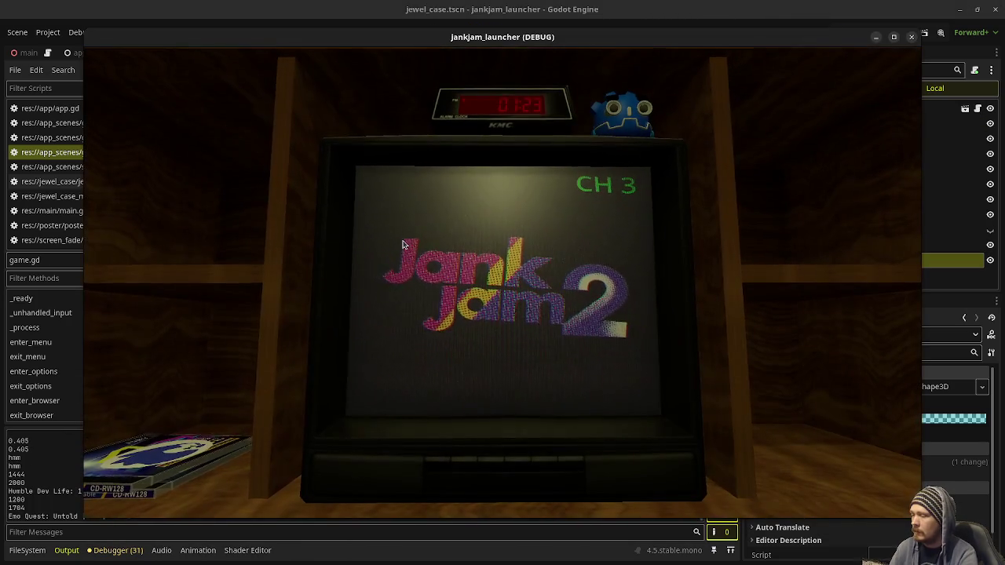
Open the TV options menu and cycle the selection between Reset User Data and Fullscreen
{"action": "left_click", "coordinate": [440, 460]}
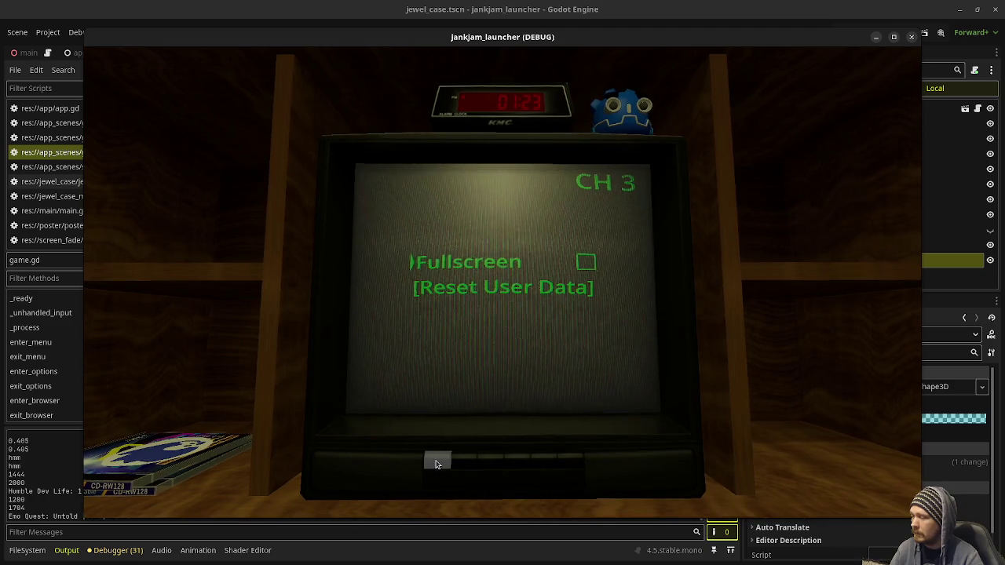
{"action": "left_click", "coordinate": [525, 465]}
{"action": "left_click", "coordinate": [525, 465]}
{"action": "left_click", "coordinate": [525, 465]}
{"action": "left_click", "coordinate": [525, 466]}
{"action": "left_click", "coordinate": [525, 466]}
{"action": "left_click", "coordinate": [525, 465]}
{"action": "left_click", "coordinate": [525, 465]}
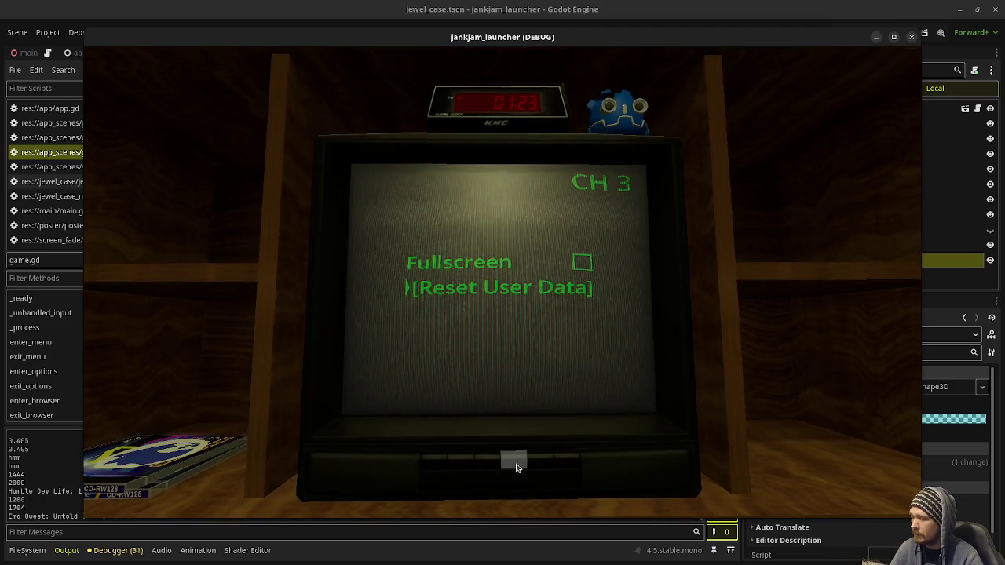
{"action": "left_click", "coordinate": [515, 463]}
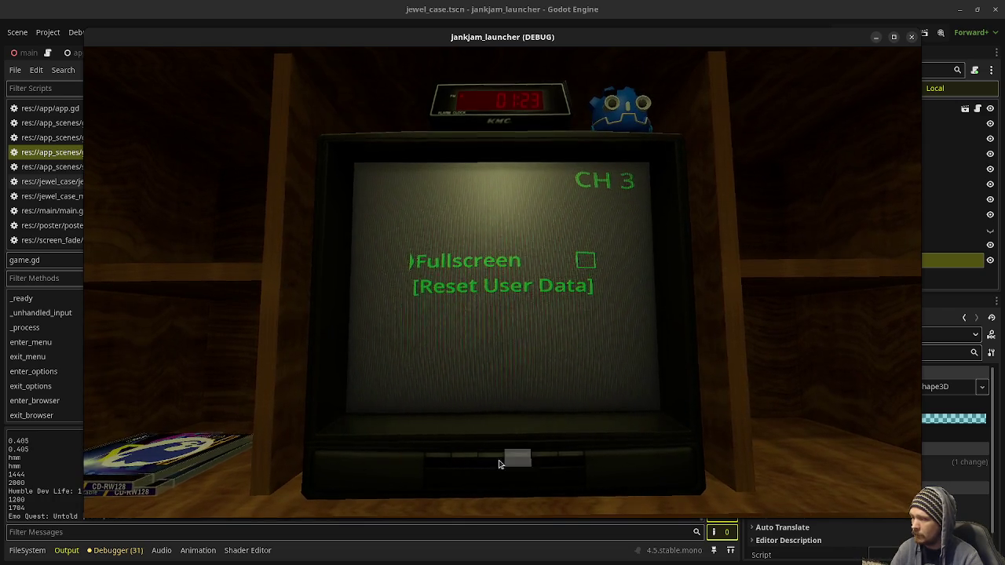
Turn Fullscreen on and back off, then close the game window
{"action": "left_click", "coordinate": [499, 463]}
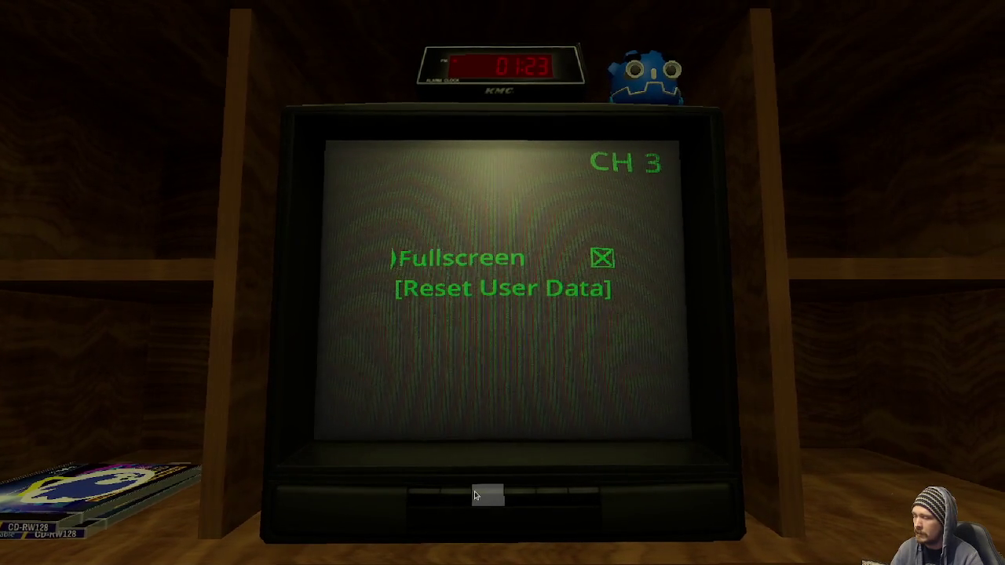
{"action": "scroll", "coordinate": [476, 496], "scroll_direction": "up", "scroll_amount": 2}
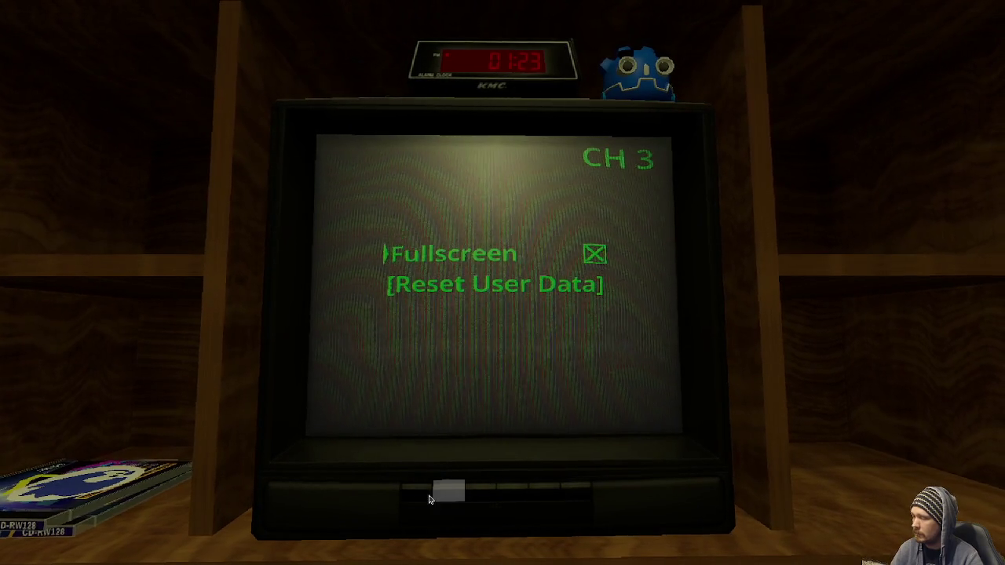
{"action": "key", "text": "Return"}
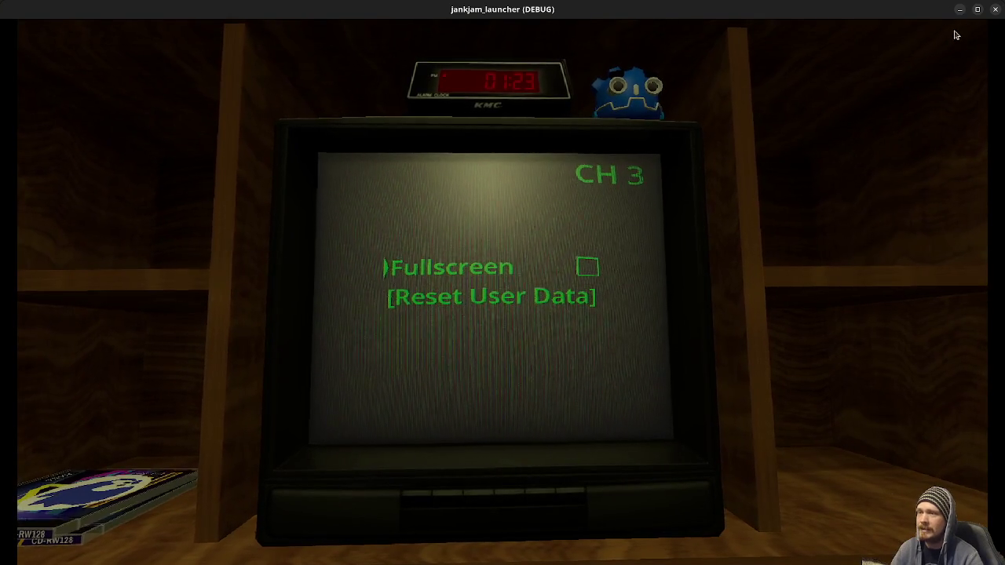
{"action": "left_click", "coordinate": [997, 10]}
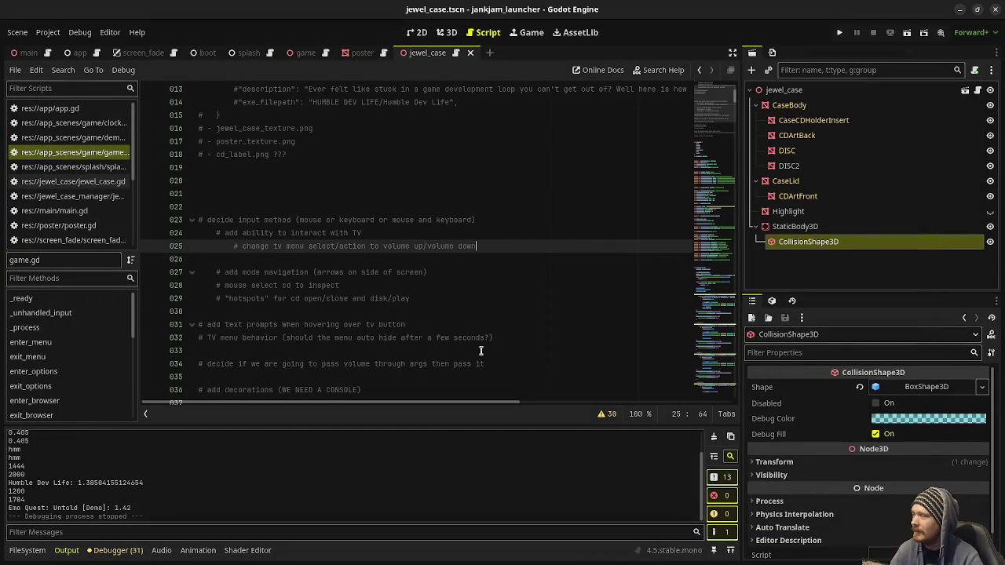
{"action": "left_click", "coordinate": [431, 325]}
{"action": "scroll", "coordinate": [434, 329], "scroll_direction": "down", "scroll_amount": 7}
{"action": "scroll", "coordinate": [436, 333], "scroll_direction": "up", "scroll_amount": 7}
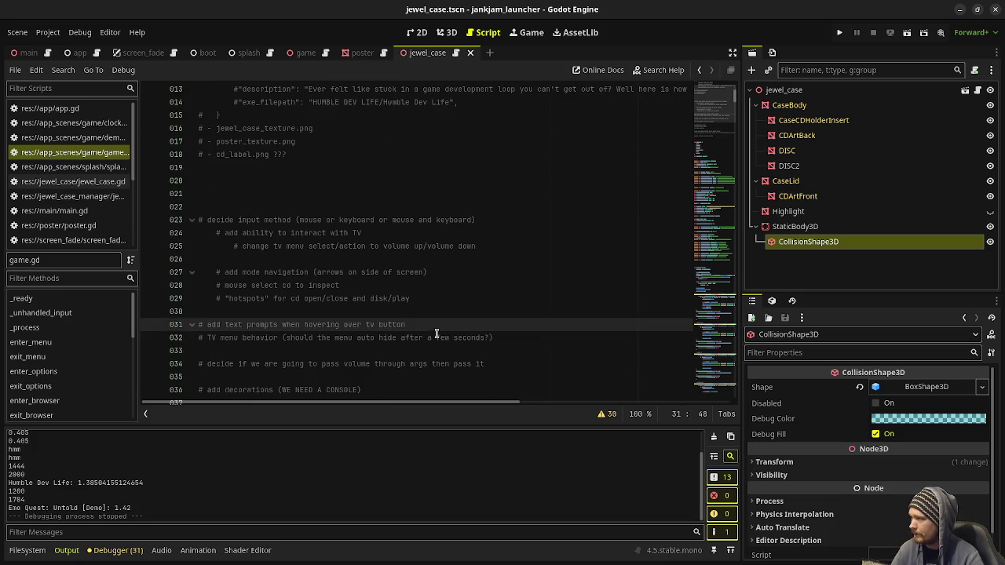
{"action": "left_click", "coordinate": [729, 185]}
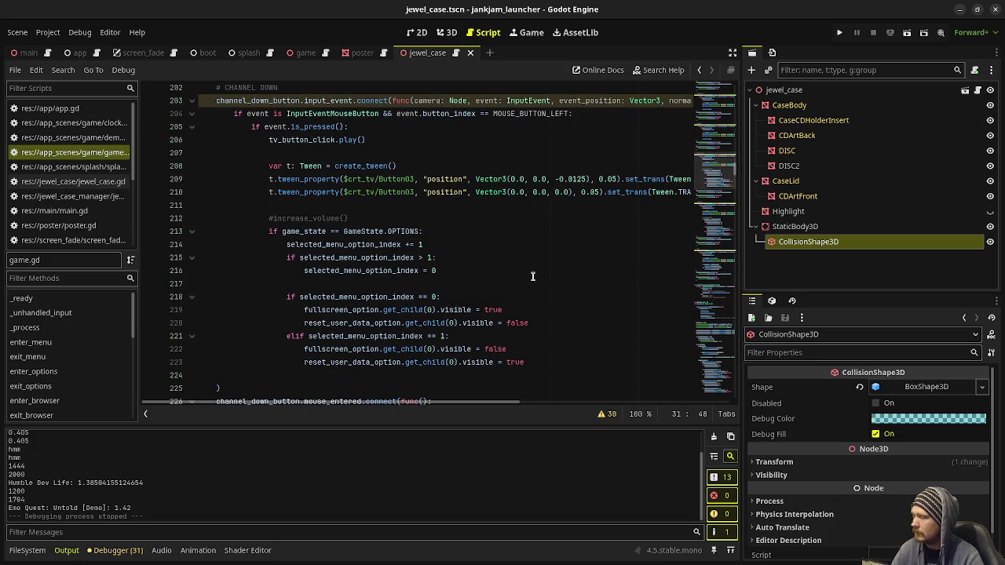
{"action": "scroll", "coordinate": [532, 277], "scroll_direction": "down", "scroll_amount": 8}
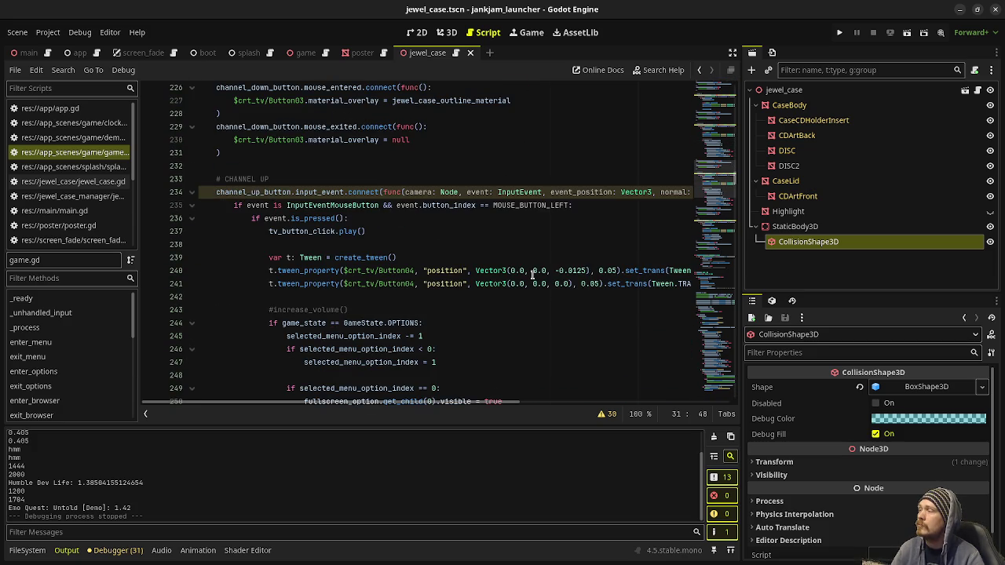
{"action": "scroll", "coordinate": [532, 275], "scroll_direction": "up", "scroll_amount": 2}
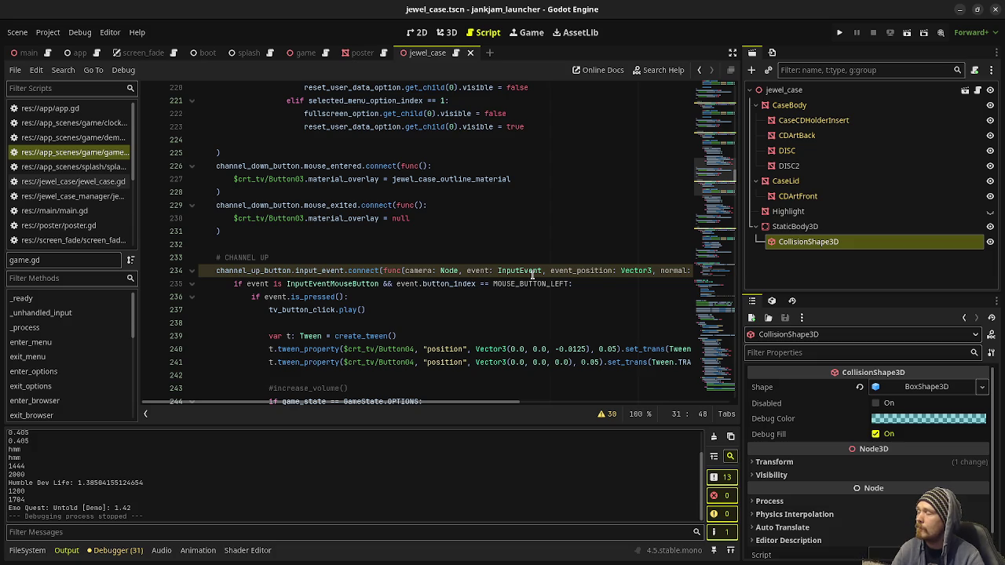
{"action": "scroll", "coordinate": [534, 276], "scroll_direction": "down", "scroll_amount": 5}
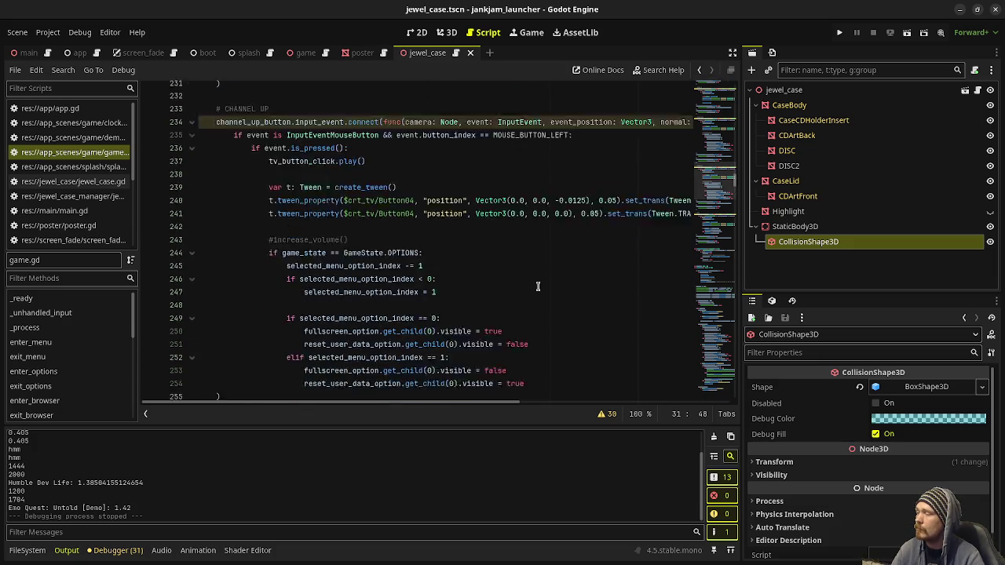
{"action": "scroll", "coordinate": [538, 286], "scroll_direction": "down", "scroll_amount": 20}
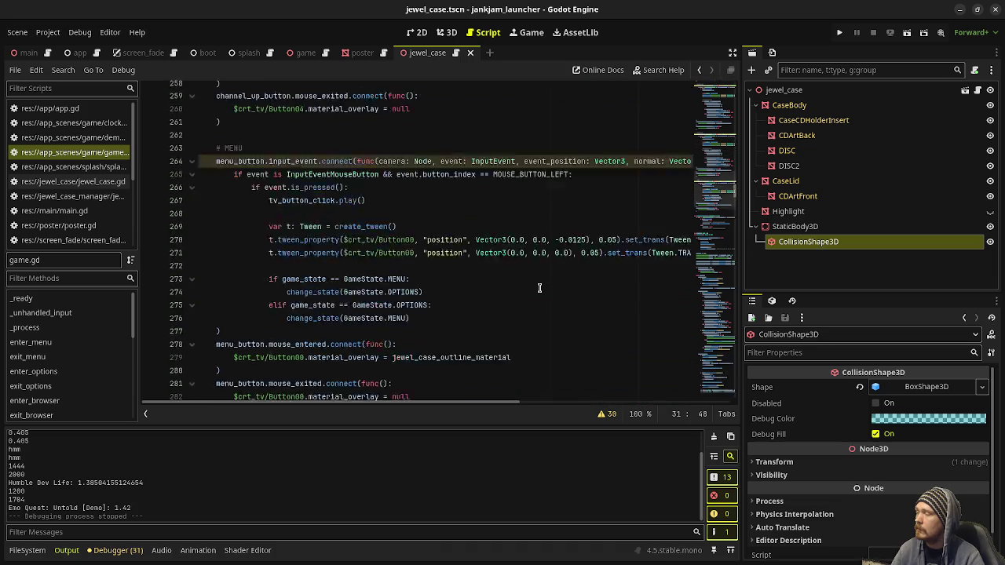
{"action": "scroll", "coordinate": [539, 288], "scroll_direction": "down", "scroll_amount": 6}
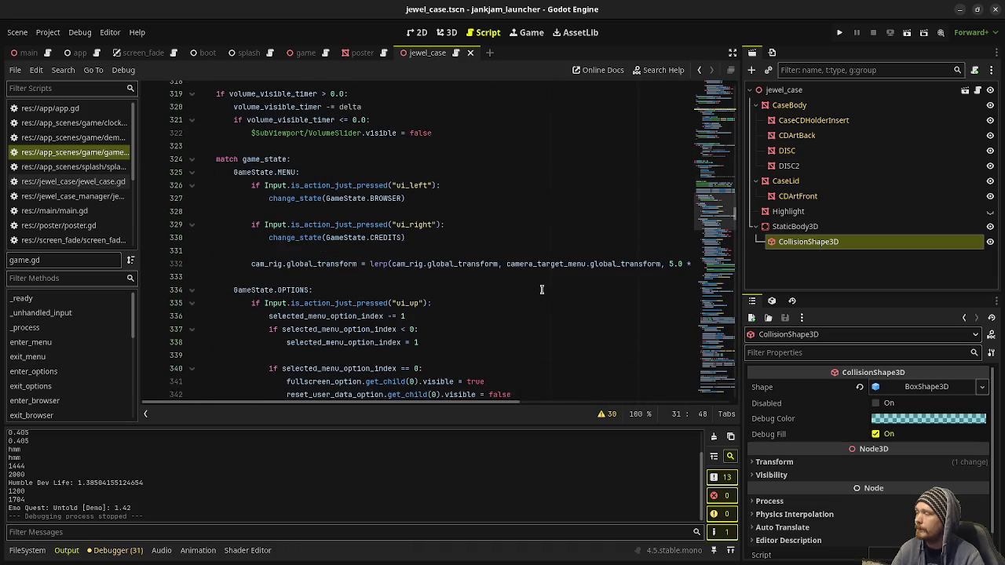
{"action": "scroll", "coordinate": [516, 256], "scroll_direction": "up", "scroll_amount": 2}
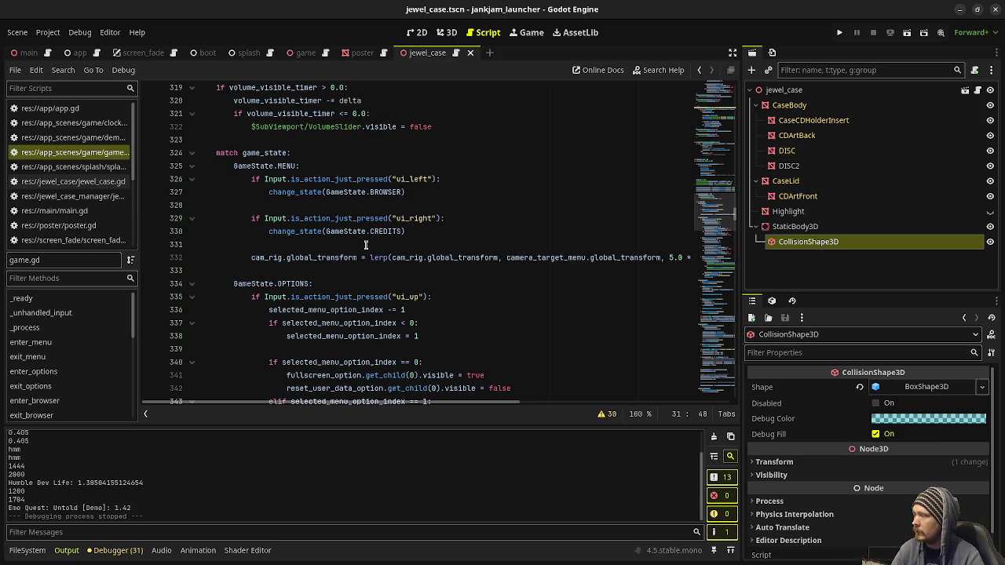
{"action": "scroll", "coordinate": [392, 218], "scroll_direction": "up", "scroll_amount": 10}
{"action": "scroll", "coordinate": [392, 218], "scroll_direction": "up", "scroll_amount": 20}
{"action": "scroll", "coordinate": [353, 218], "scroll_direction": "down", "scroll_amount": 20}
{"action": "scroll", "coordinate": [318, 217], "scroll_direction": "up", "scroll_amount": 2}
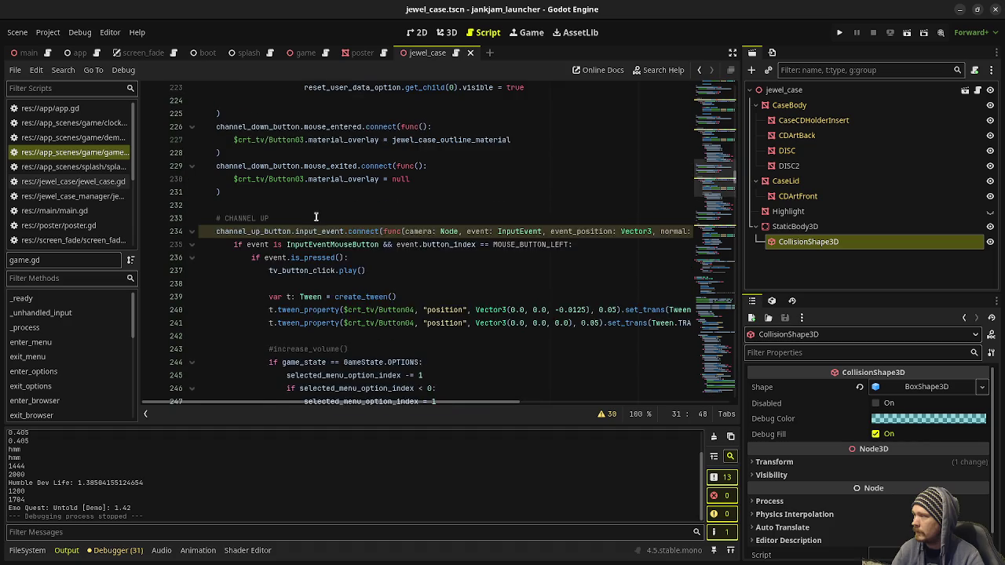
{"action": "scroll", "coordinate": [314, 241], "scroll_direction": "up", "scroll_amount": 1}
{"action": "mouse_move", "coordinate": [312, 291]}
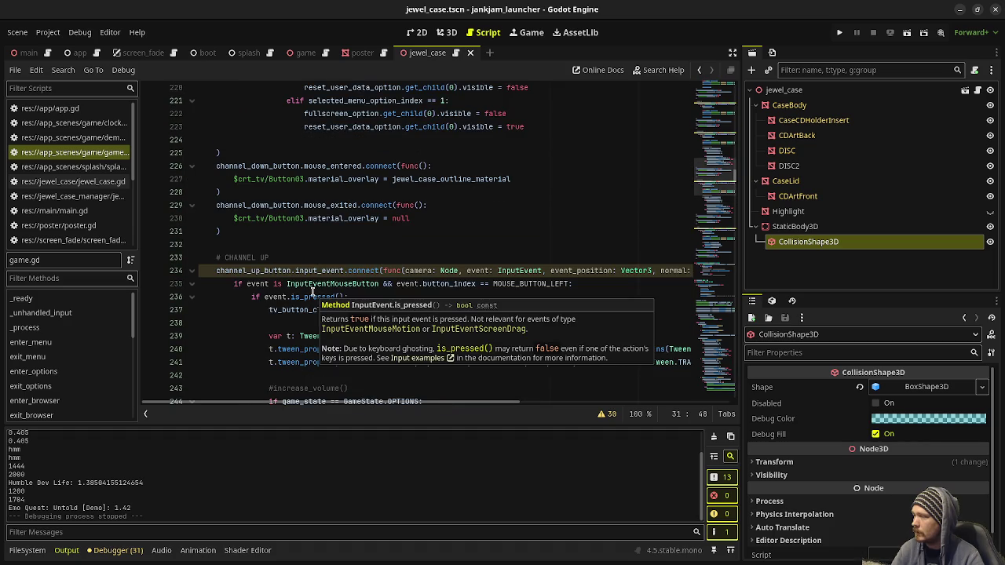
{"action": "scroll", "coordinate": [322, 288], "scroll_direction": "down", "scroll_amount": 4}
{"action": "scroll", "coordinate": [330, 284], "scroll_direction": "up", "scroll_amount": 20}
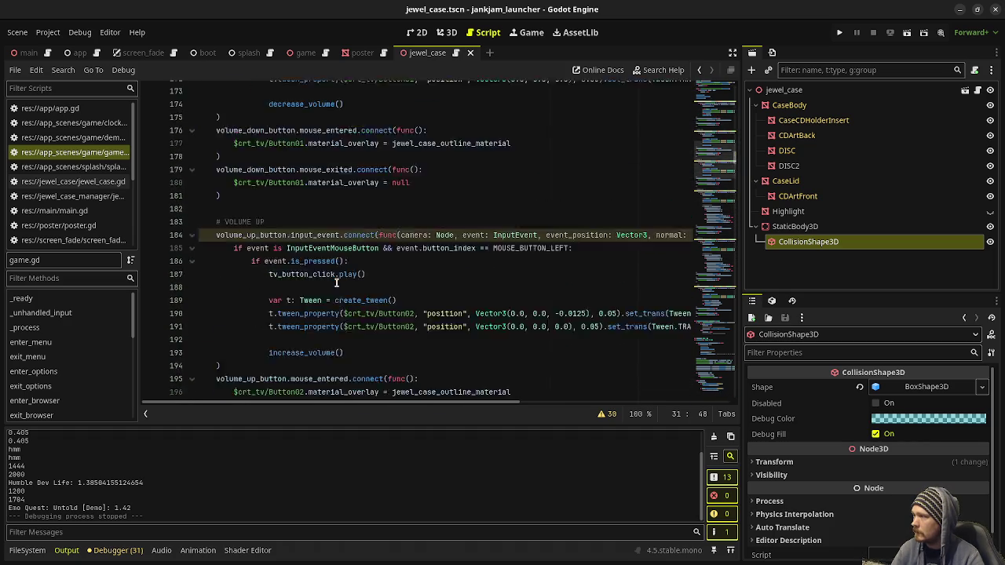
{"action": "scroll", "coordinate": [336, 283], "scroll_direction": "up", "scroll_amount": 13}
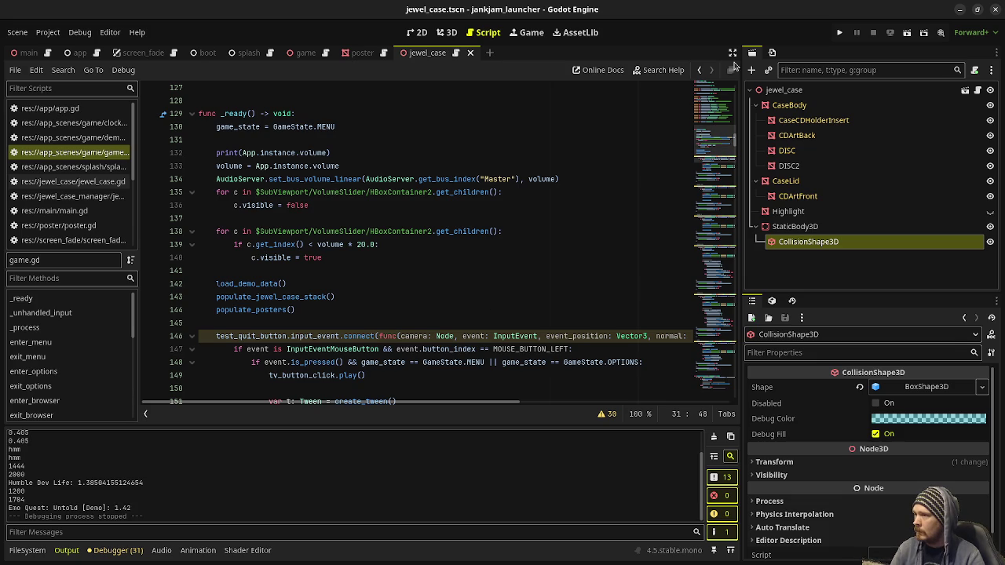
Expand the script editor to distraction-free full width and run the project again
{"action": "left_click", "coordinate": [733, 53]}
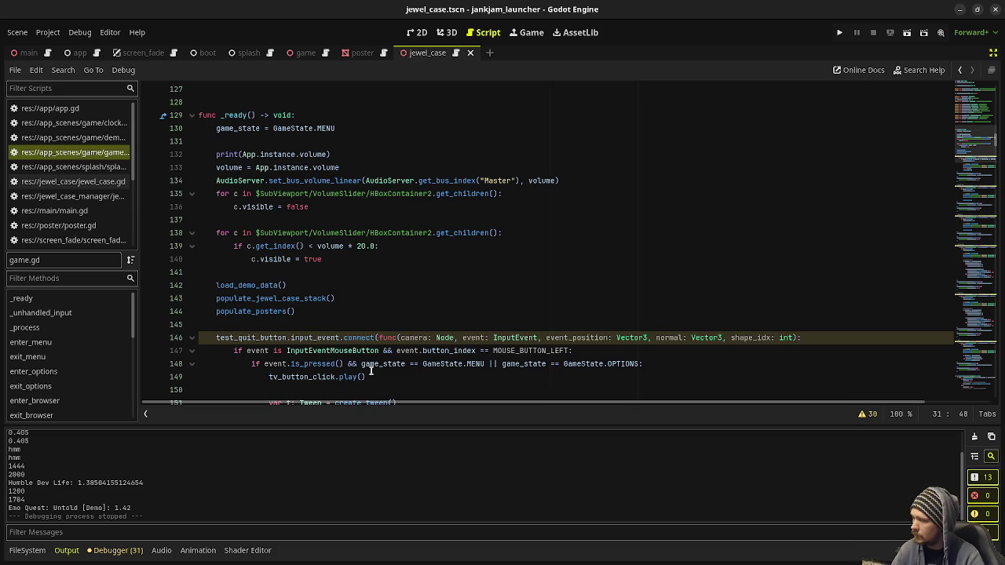
{"action": "left_click", "coordinate": [840, 32]}
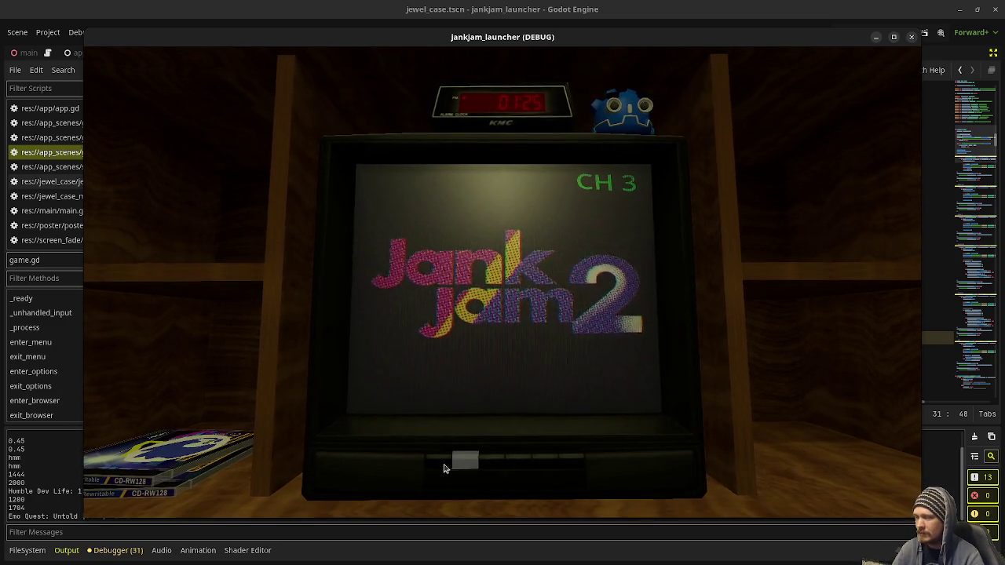
Open the TV options menu, cycle between Fullscreen and Reset User Data, then close the game
{"action": "left_click", "coordinate": [451, 466]}
{"action": "left_click", "coordinate": [514, 460]}
{"action": "left_click", "coordinate": [536, 461]}
{"action": "left_click", "coordinate": [513, 461]}
{"action": "left_click", "coordinate": [521, 463]}
{"action": "left_click", "coordinate": [511, 461]}
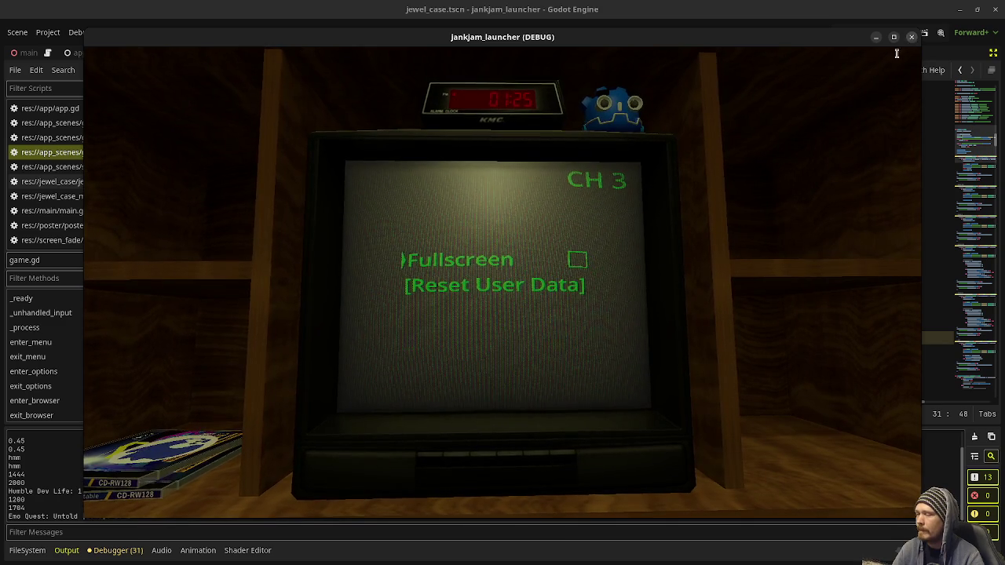
{"action": "left_click", "coordinate": [911, 37]}
Select the 'GameState.OPTIONS' if-check on line 213, then scroll back up to VOLUME DOWN
{"action": "scroll", "coordinate": [484, 283], "scroll_direction": "down", "scroll_amount": 2}
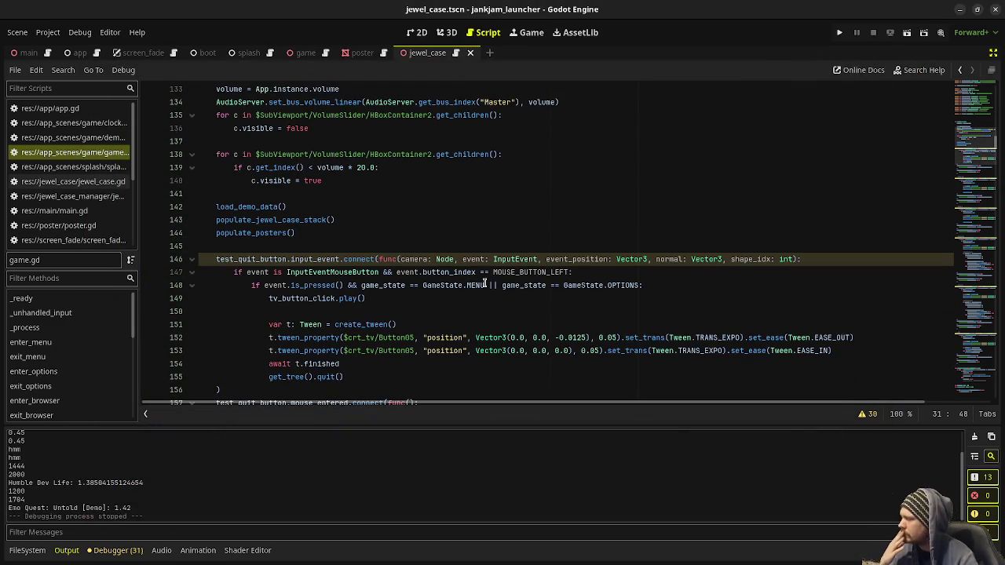
{"action": "scroll", "coordinate": [488, 285], "scroll_direction": "down", "scroll_amount": 2}
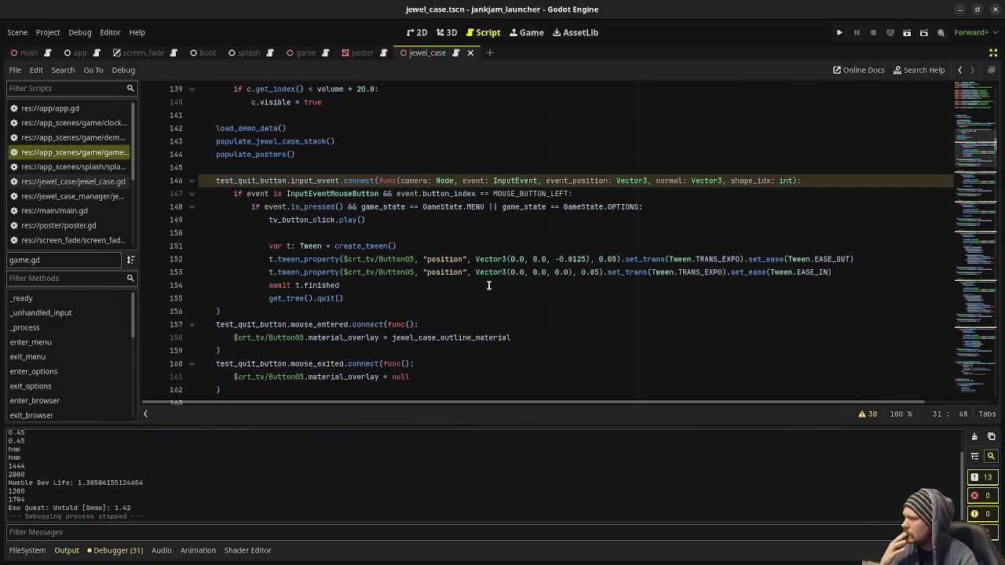
{"action": "scroll", "coordinate": [489, 285], "scroll_direction": "down", "scroll_amount": 9}
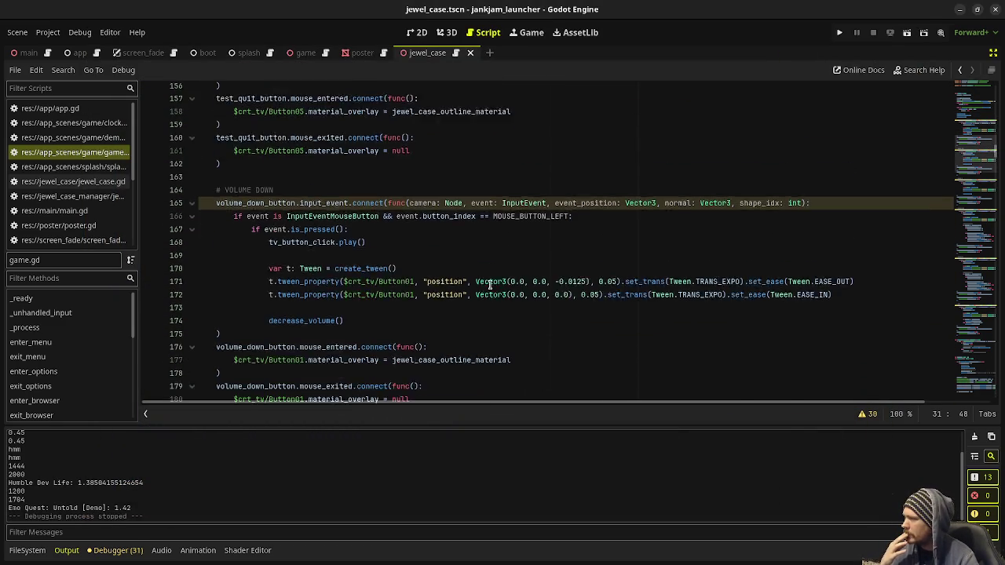
{"action": "scroll", "coordinate": [489, 285], "scroll_direction": "down", "scroll_amount": 9}
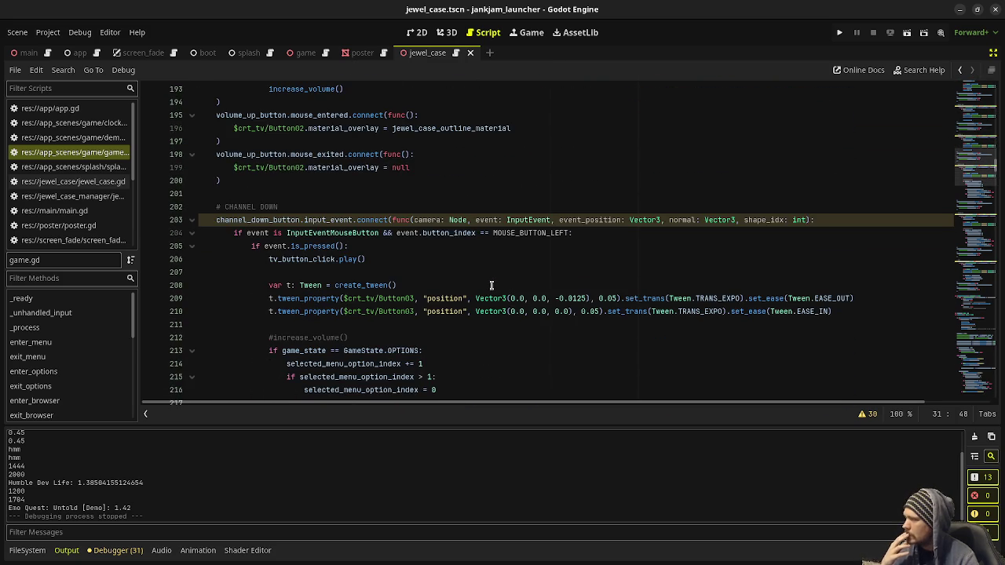
{"action": "scroll", "coordinate": [467, 250], "scroll_direction": "down", "scroll_amount": 4}
{"action": "scroll", "coordinate": [466, 248], "scroll_direction": "up", "scroll_amount": 2}
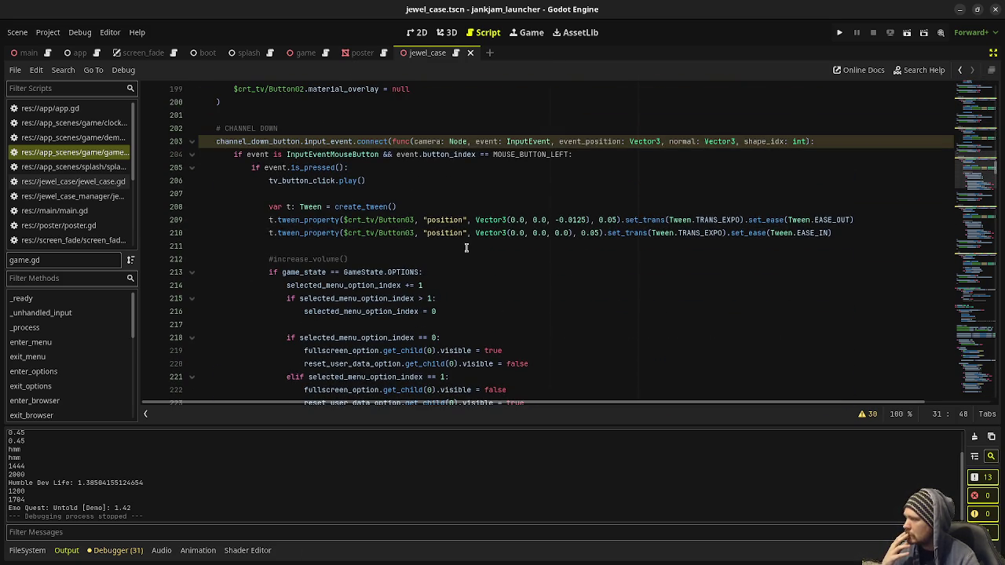
{"action": "scroll", "coordinate": [466, 248], "scroll_direction": "down", "scroll_amount": 1}
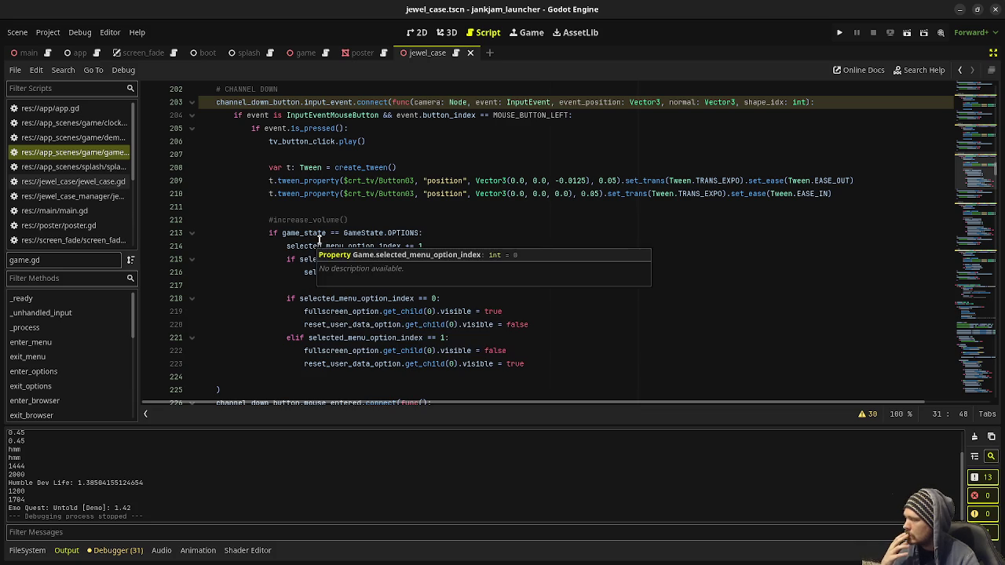
{"action": "double_click", "coordinate": [402, 232]}
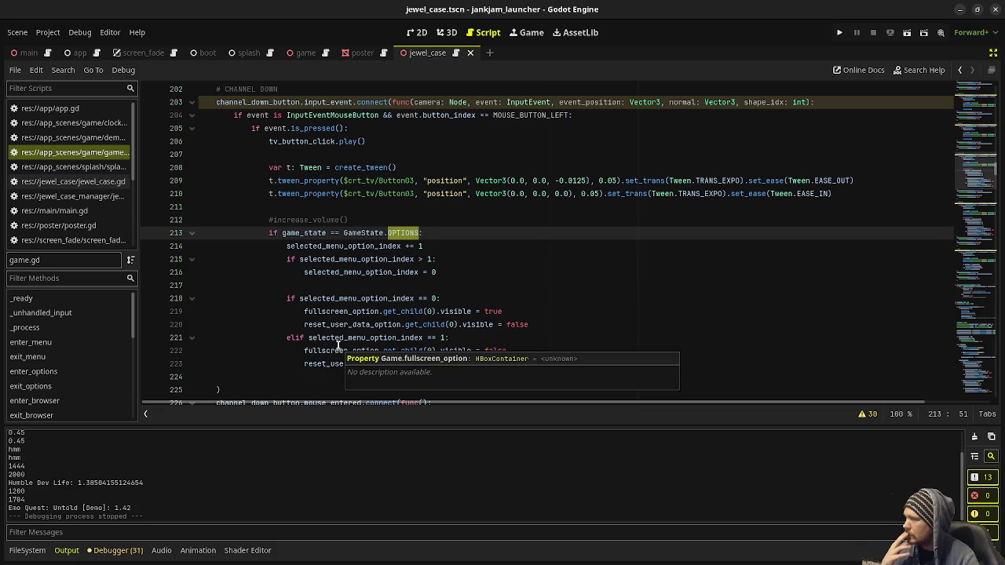
{"action": "left_click_drag", "start_coordinate": [459, 230], "coordinate": [268, 234]}
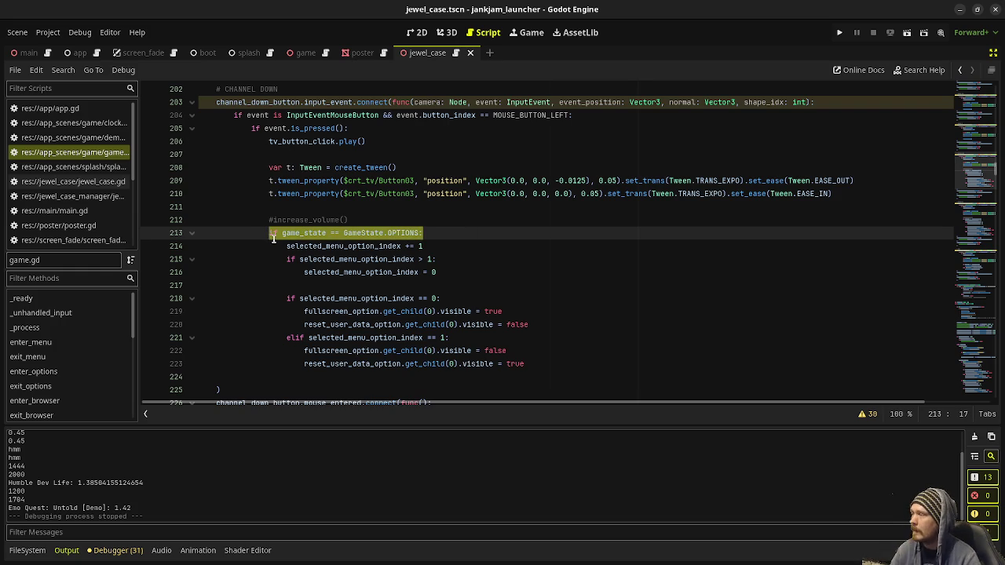
{"action": "scroll", "coordinate": [270, 235], "scroll_direction": "up", "scroll_amount": 4}
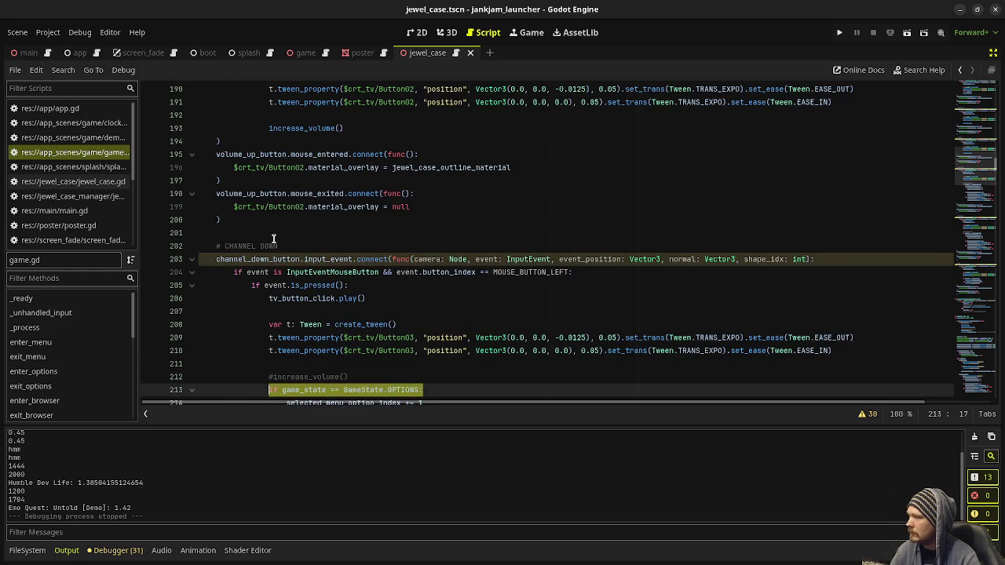
{"action": "scroll", "coordinate": [298, 257], "scroll_direction": "up", "scroll_amount": 4}
{"action": "scroll", "coordinate": [298, 258], "scroll_direction": "up", "scroll_amount": 7}
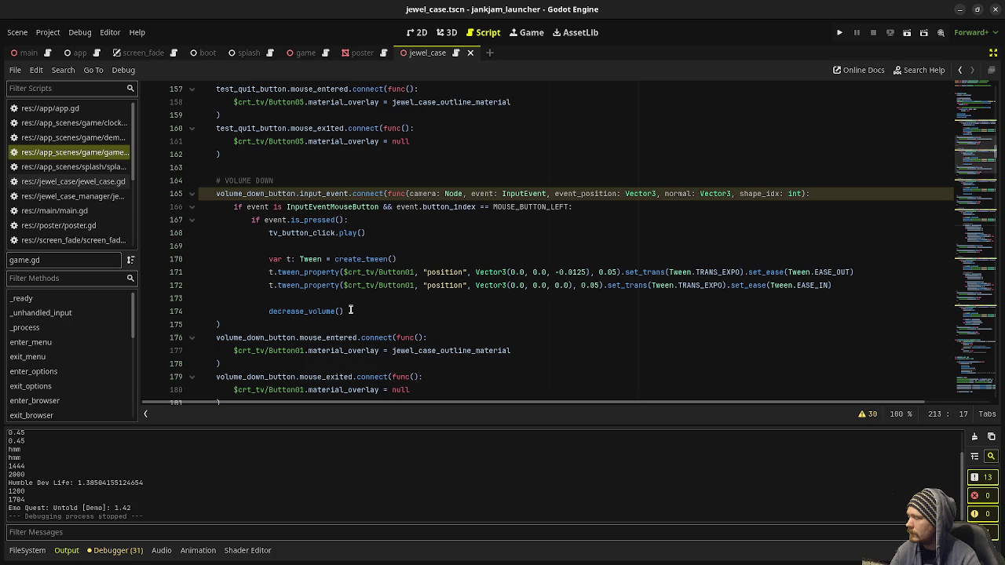
Wrap decrease_volume() in 'if game_state == GameState.OPTIONS: pass' with an else branch
{"action": "left_click", "coordinate": [271, 310]}
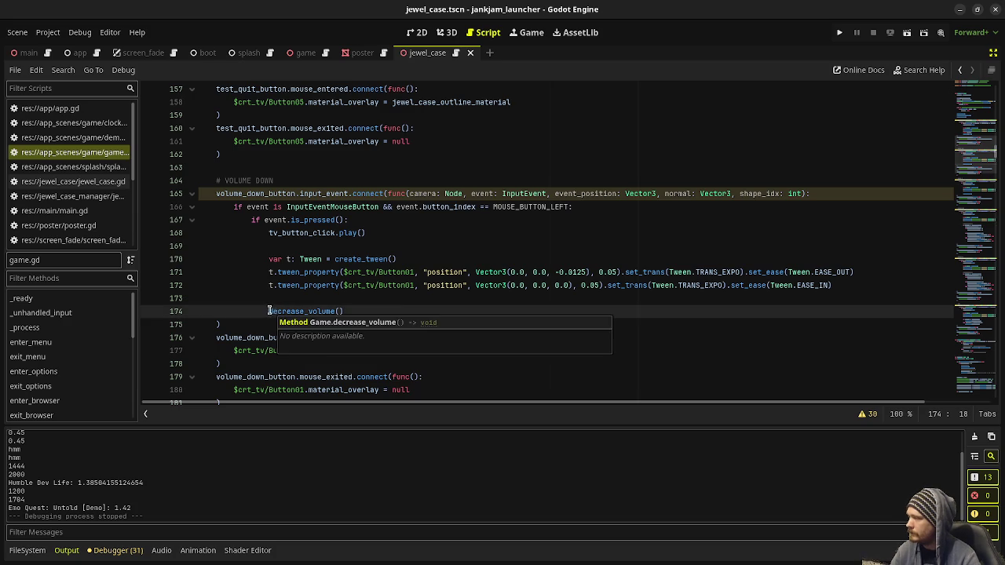
{"action": "type", "text": "if game_state == GameState.OPTIONS:"}
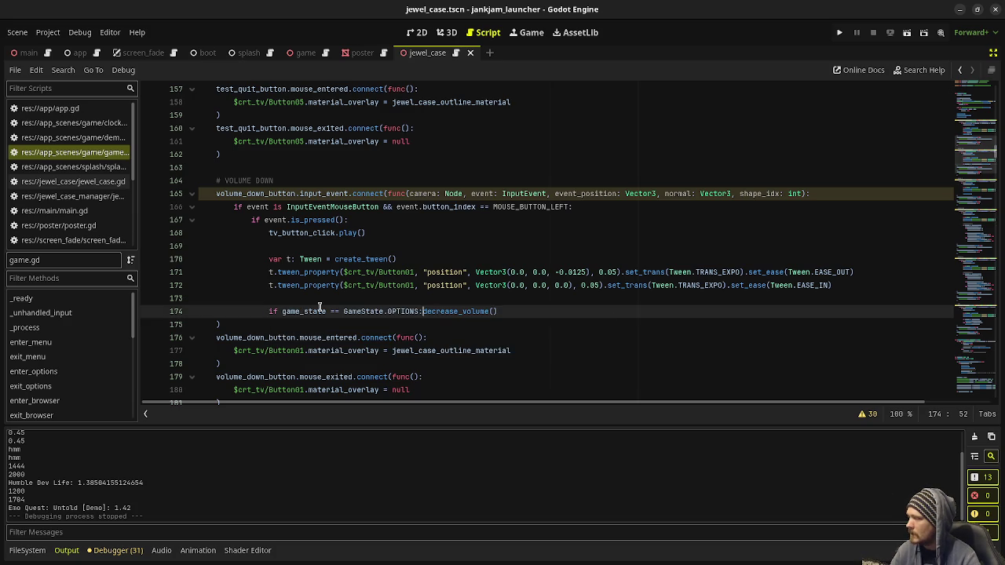
{"action": "key", "text": "Return"}
{"action": "key", "text": "BackSpace"}
{"action": "type", "text": "else:"}
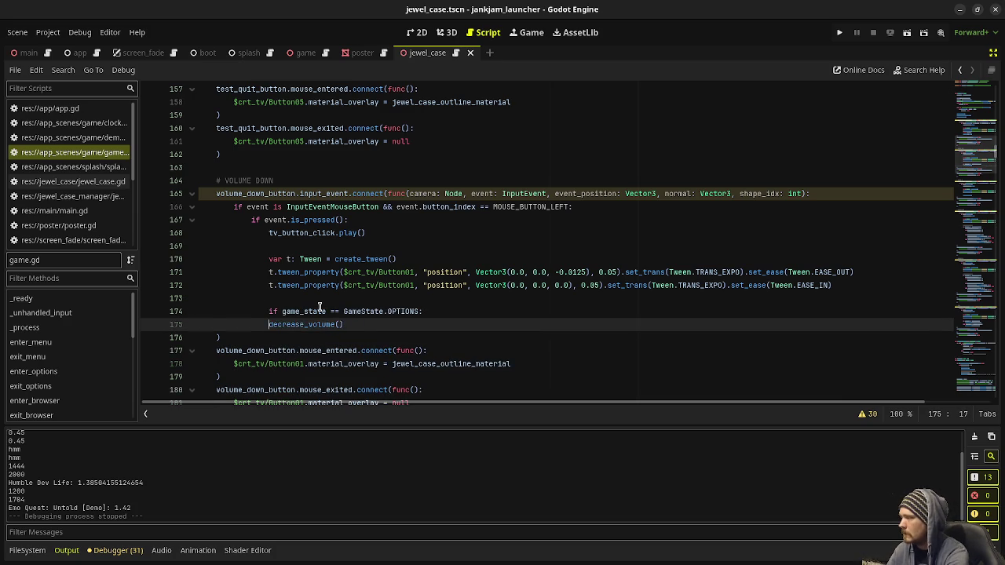
{"action": "key", "text": "Return"}
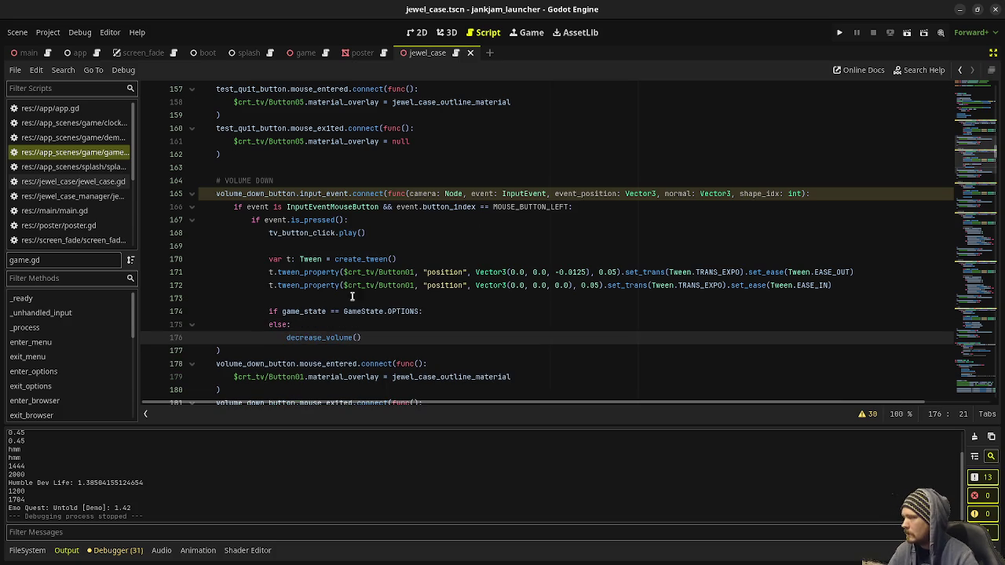
{"action": "left_click", "coordinate": [435, 312]}
{"action": "key", "text": "Return"}
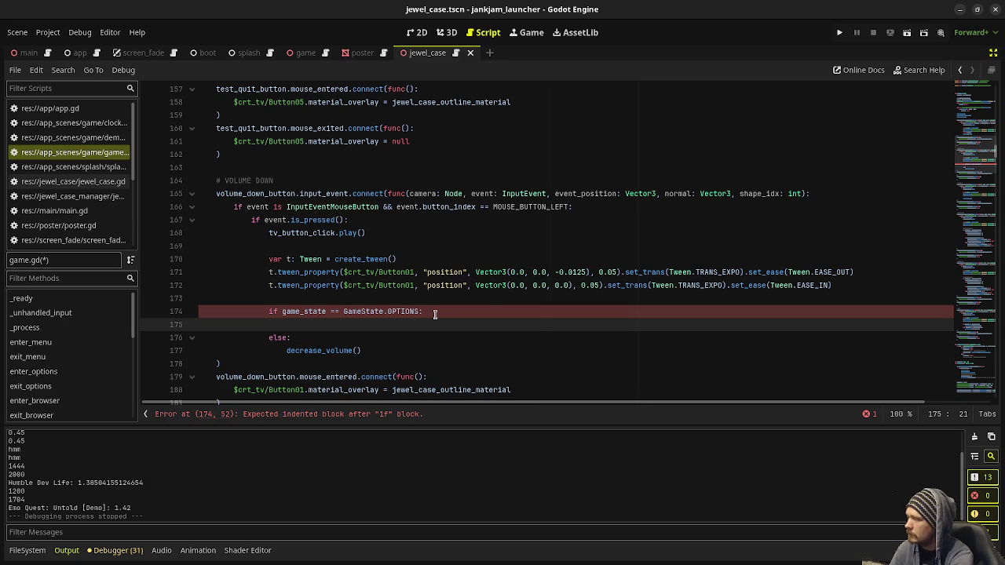
{"action": "type", "text": "pass"}
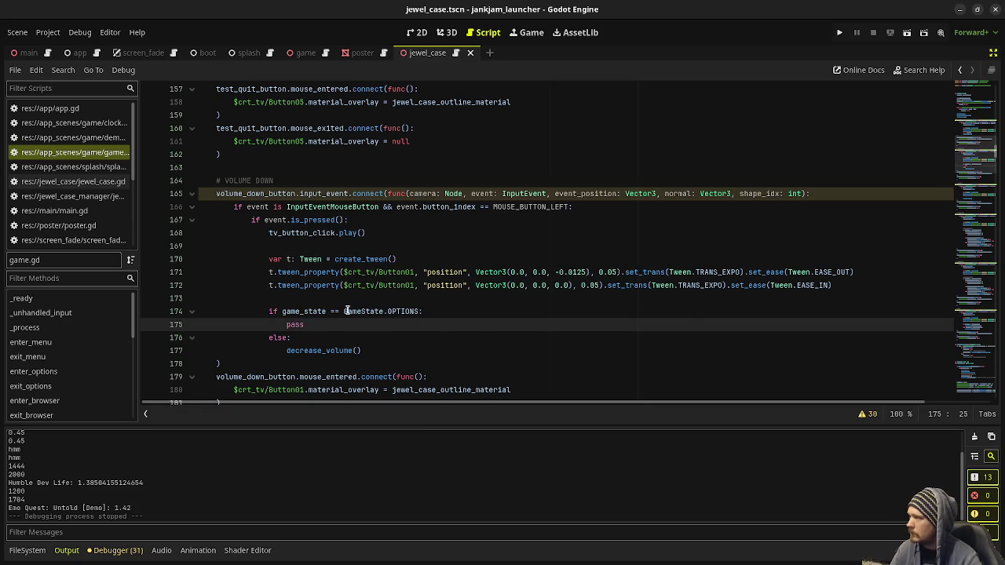
{"action": "scroll", "coordinate": [346, 311], "scroll_direction": "down", "scroll_amount": 20}
Scroll to the OPTIONS ui_accept block and review its fullscreen toggling code
{"action": "scroll", "coordinate": [339, 330], "scroll_direction": "down", "scroll_amount": 10}
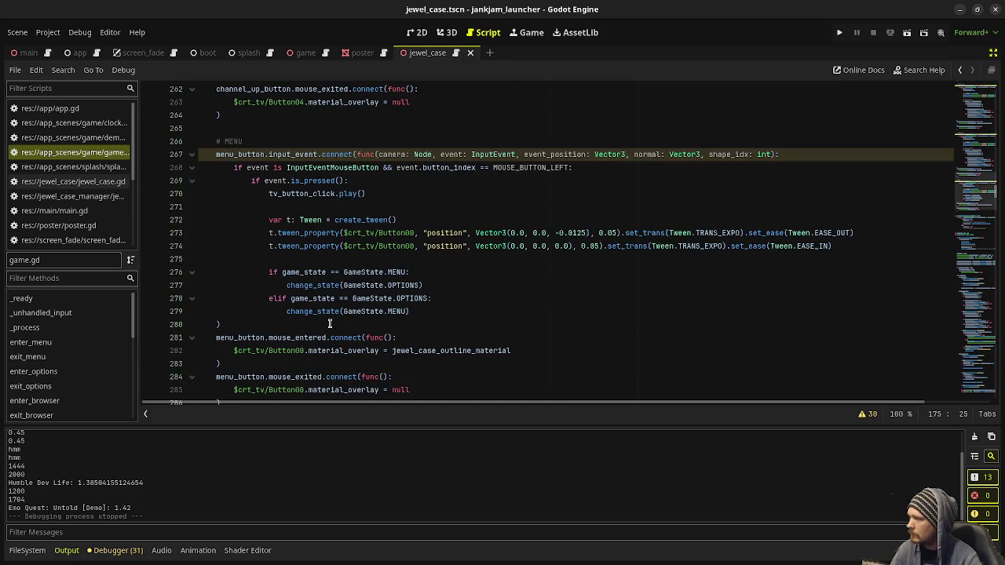
{"action": "scroll", "coordinate": [330, 323], "scroll_direction": "down", "scroll_amount": 20}
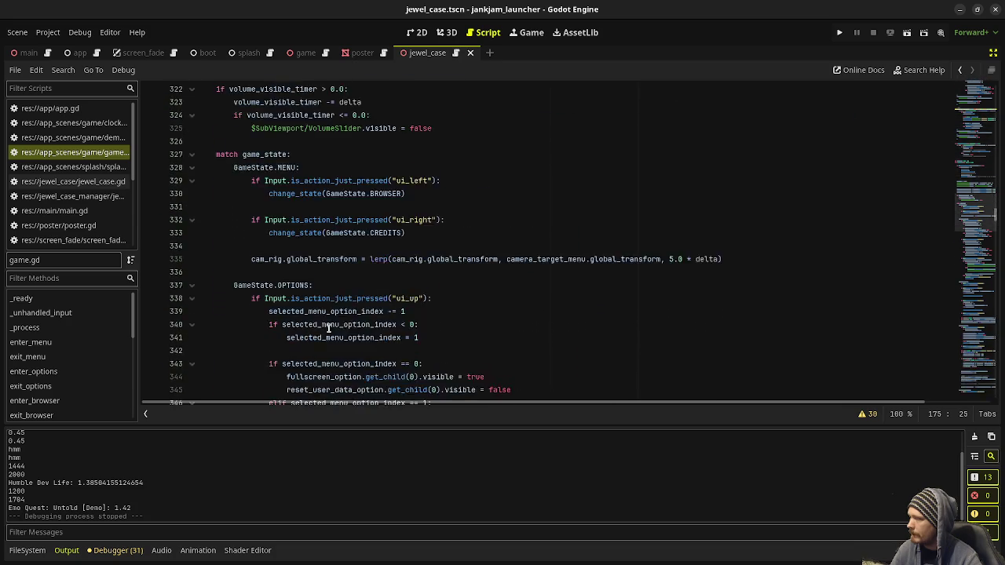
{"action": "scroll", "coordinate": [332, 330], "scroll_direction": "up", "scroll_amount": 4}
{"action": "scroll", "coordinate": [332, 330], "scroll_direction": "down", "scroll_amount": 5}
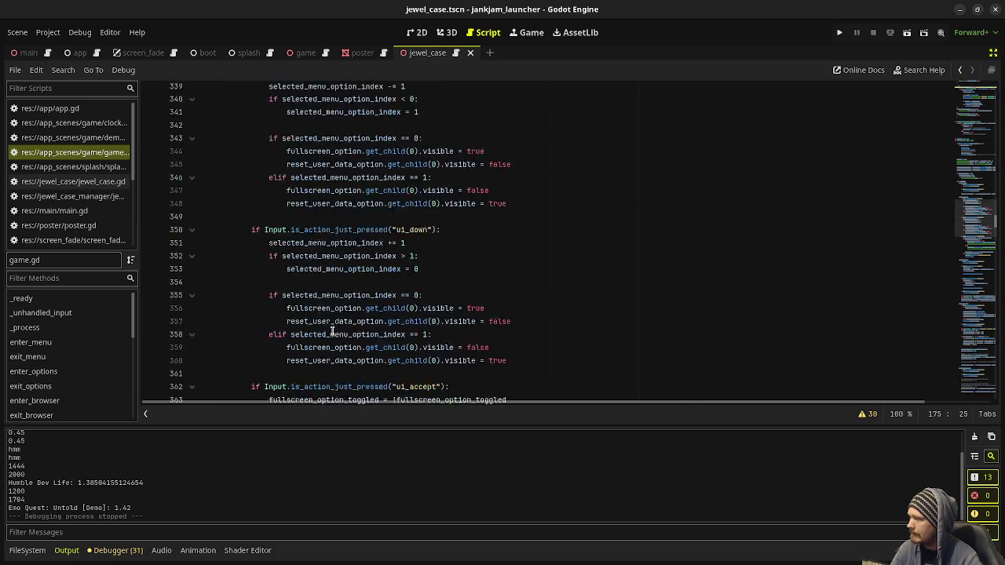
{"action": "scroll", "coordinate": [332, 330], "scroll_direction": "up", "scroll_amount": 3}
{"action": "scroll", "coordinate": [331, 330], "scroll_direction": "down", "scroll_amount": 2}
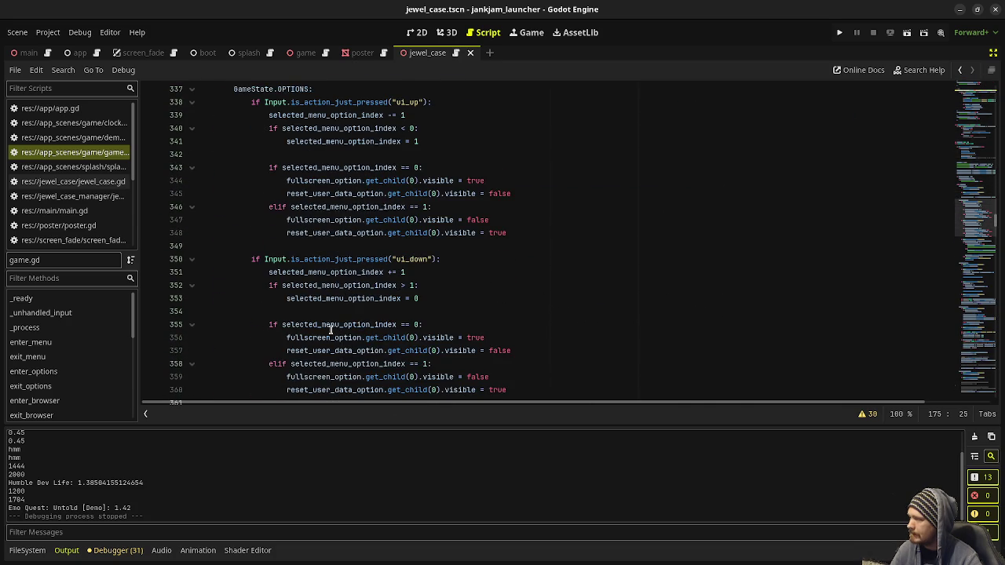
{"action": "scroll", "coordinate": [331, 329], "scroll_direction": "down", "scroll_amount": 6}
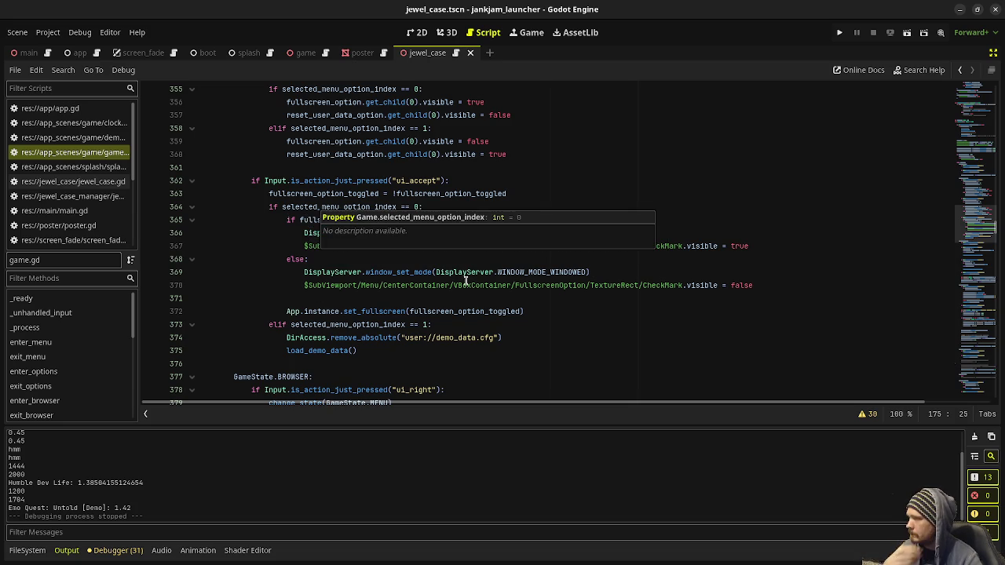
{"action": "left_click_drag", "start_coordinate": [534, 311], "coordinate": [285, 223]}
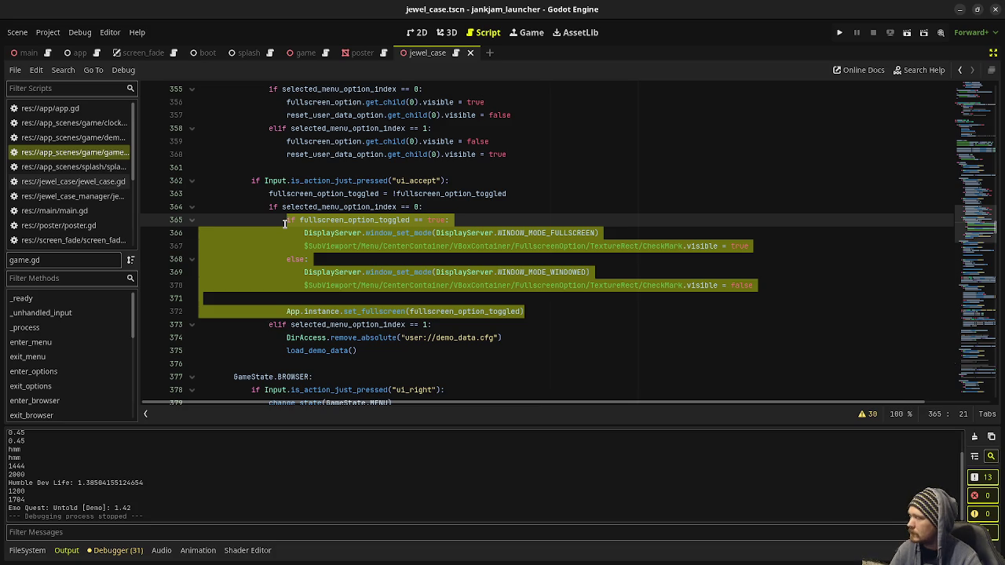
{"action": "left_click", "coordinate": [266, 206]}
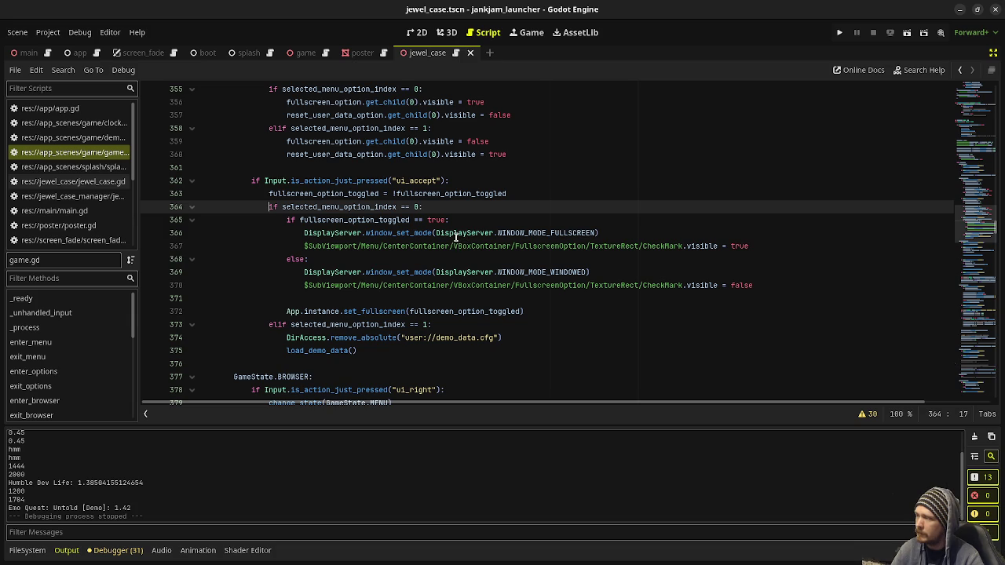
Open an empty line below the ui_accept check on line 362 and inspect selected_menu_option_index
{"action": "mouse_move", "coordinate": [453, 237]}
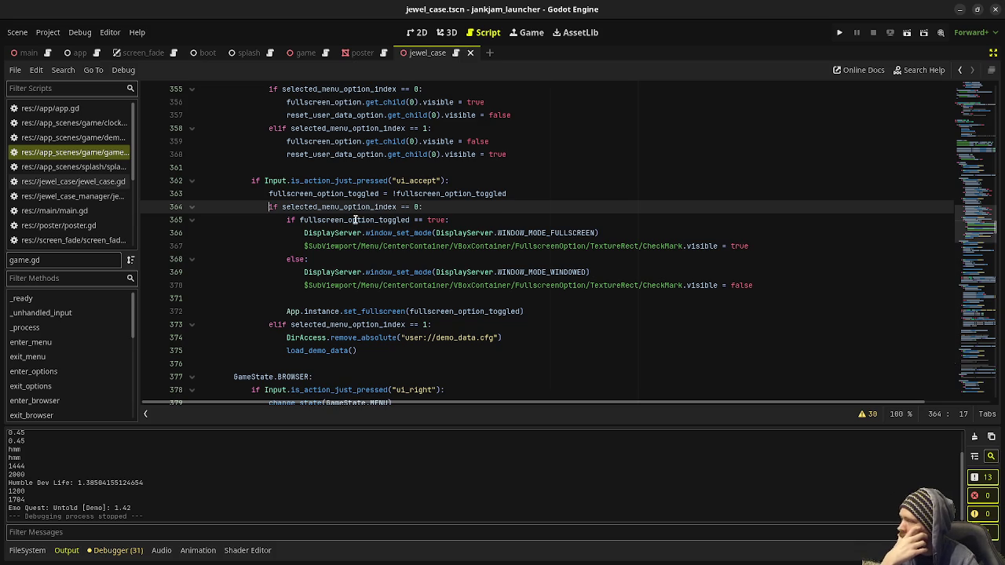
{"action": "mouse_move", "coordinate": [355, 220]}
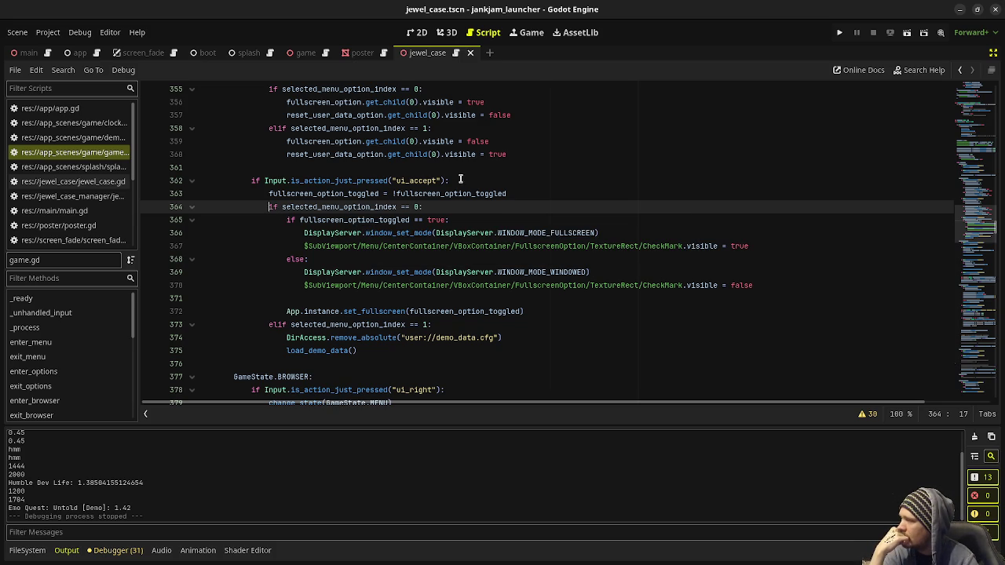
{"action": "left_click", "coordinate": [460, 180]}
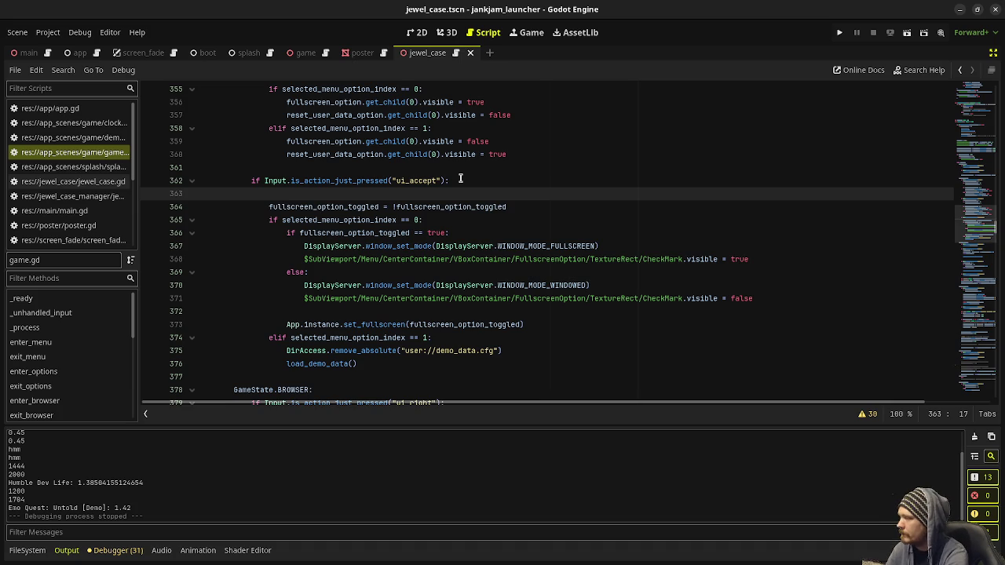
{"action": "key", "text": "ctrl+z"}
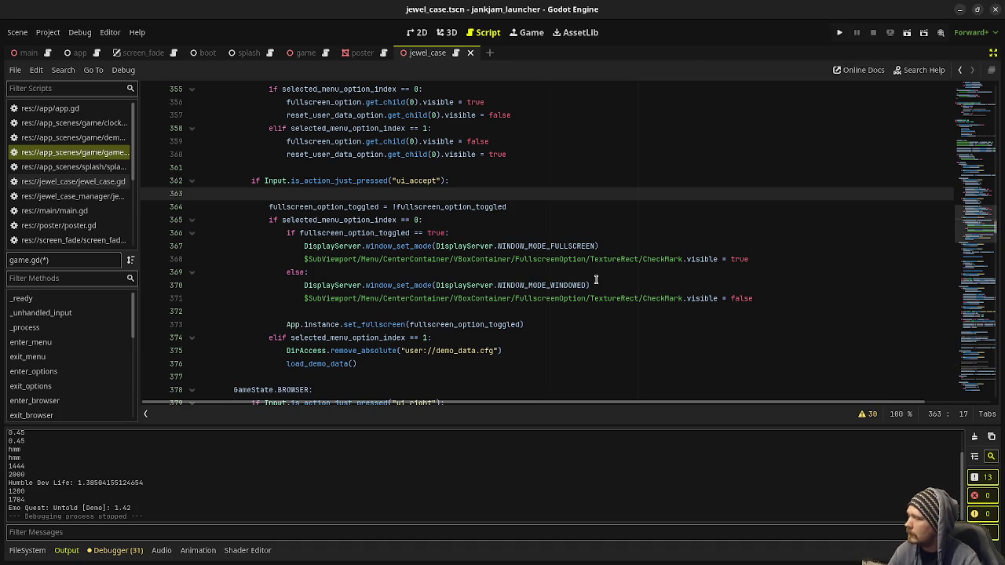
{"action": "double_click", "coordinate": [299, 220]}
{"action": "mouse_move", "coordinate": [327, 235]}
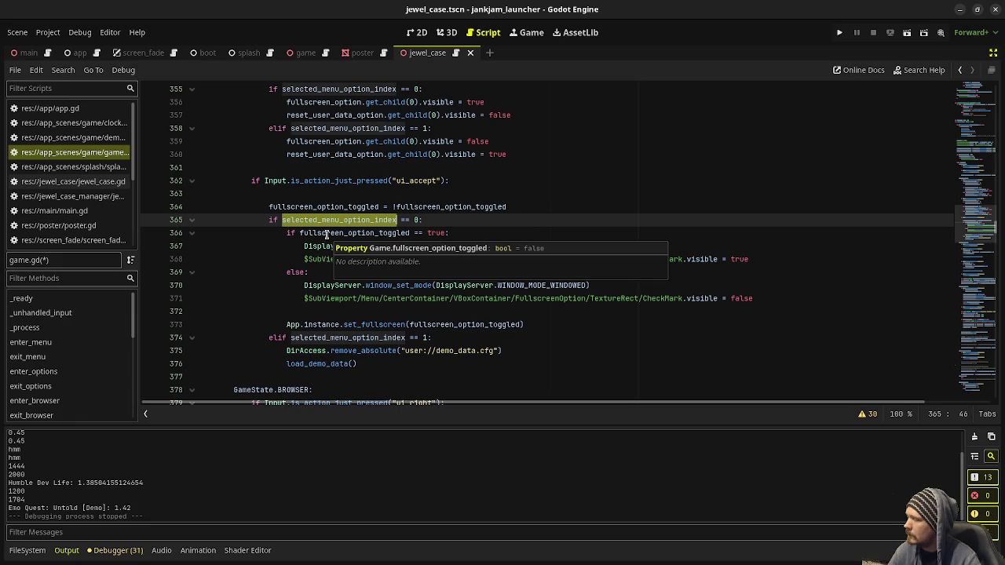
{"action": "key", "text": "End"}
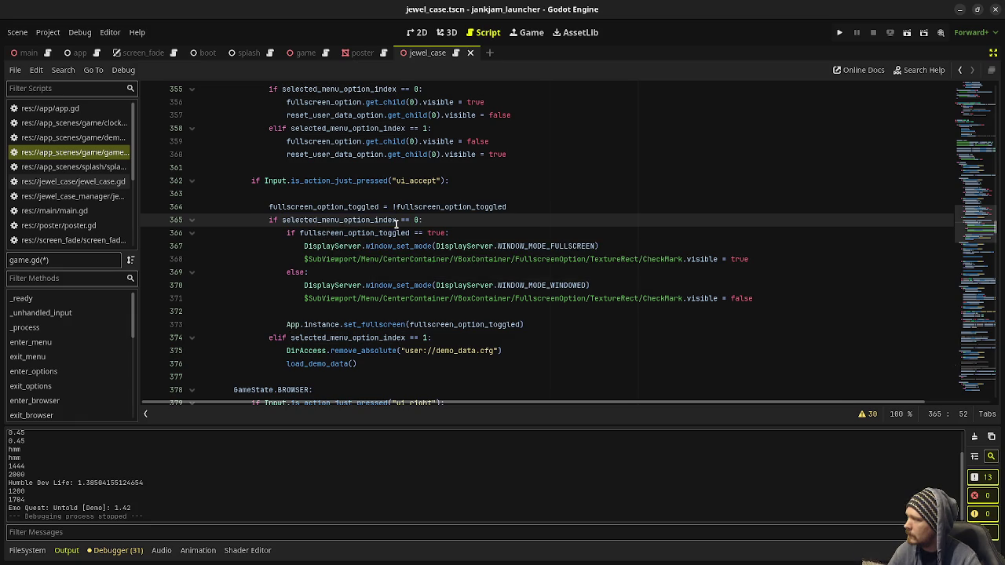
{"action": "mouse_move", "coordinate": [397, 224]}
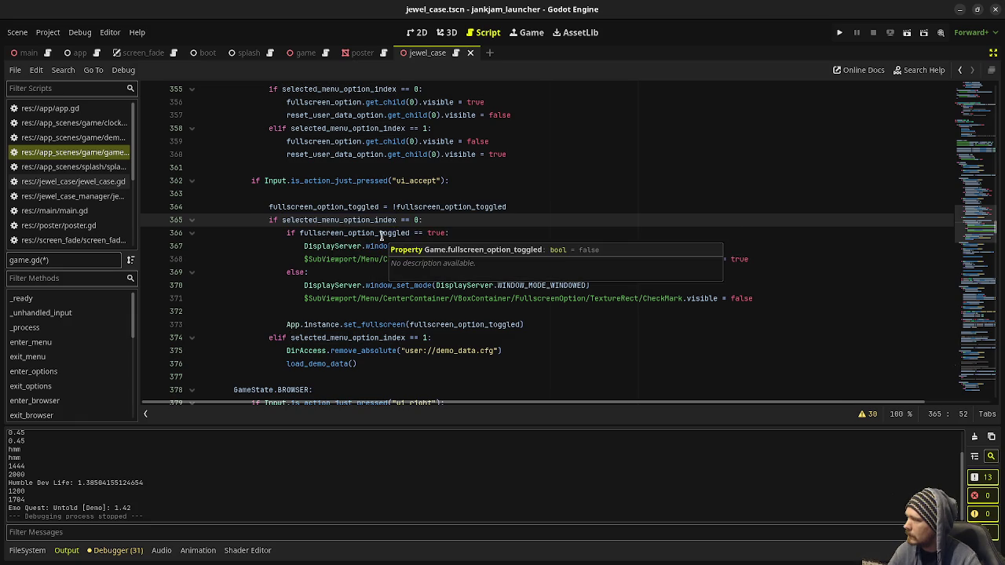
Launch the game, enable Fullscreen from the TV options menu, then stop it with F8
{"action": "left_click", "coordinate": [842, 35]}
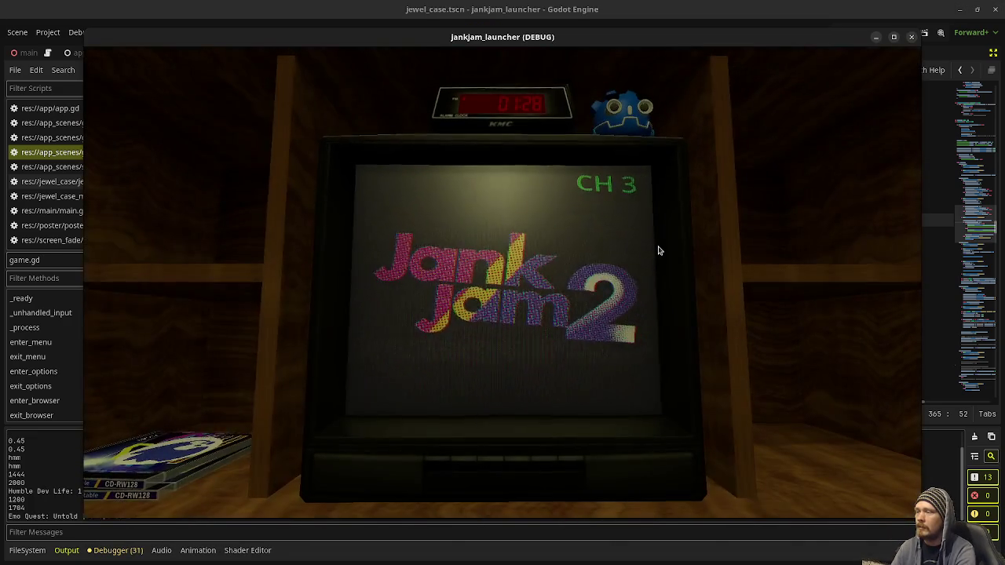
{"action": "left_click", "coordinate": [463, 467]}
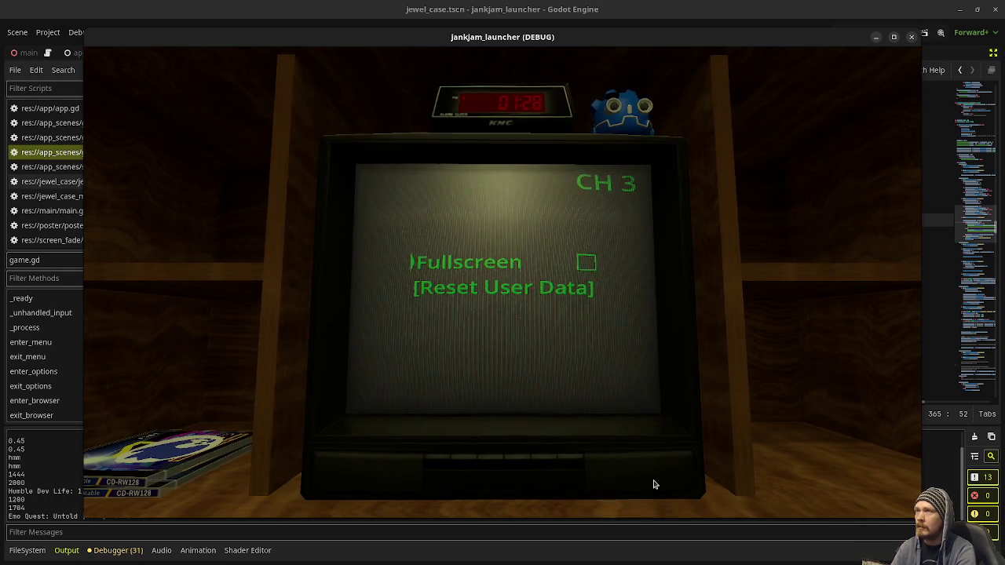
{"action": "key", "text": "Down"}
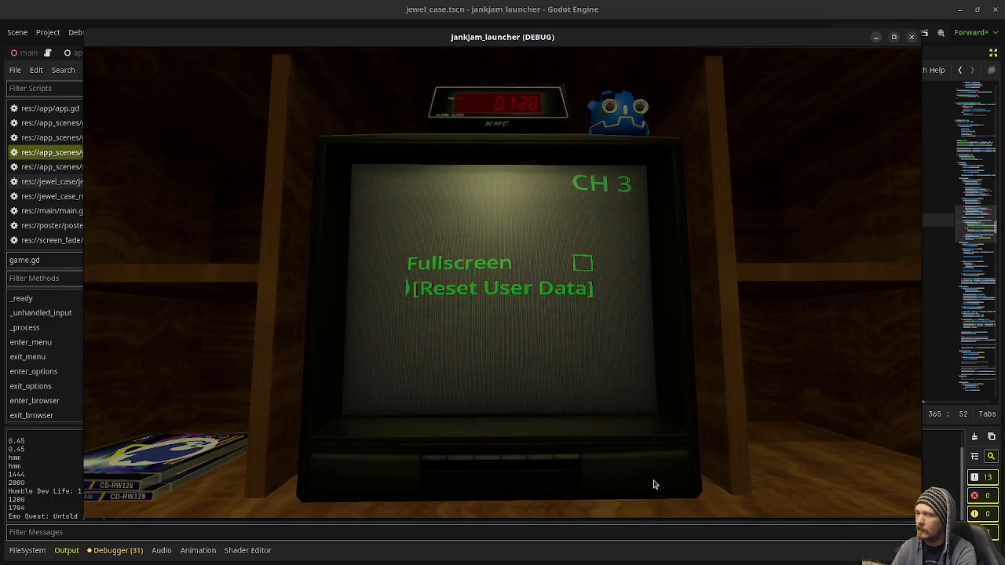
{"action": "key", "text": "Up"}
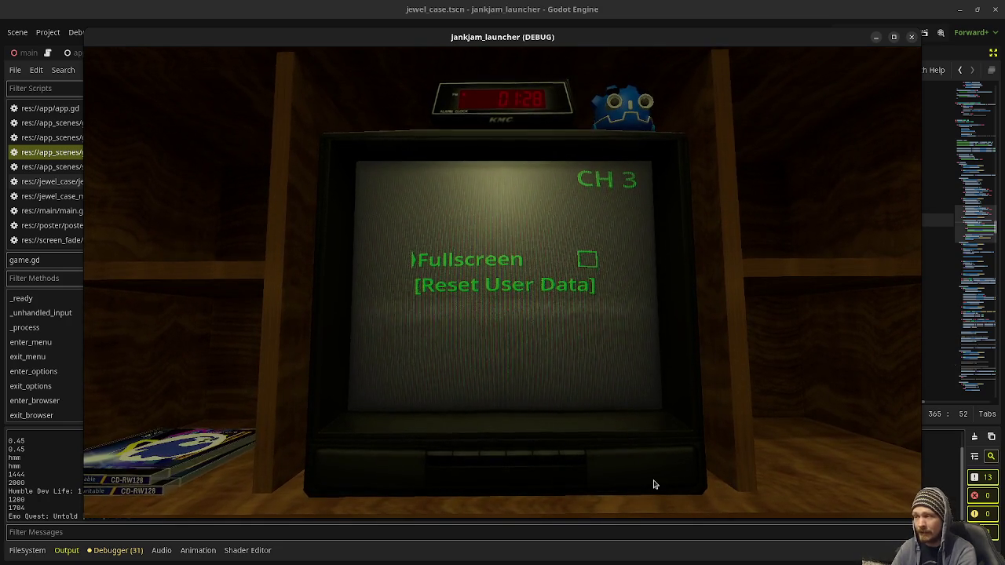
{"action": "key", "text": "Return"}
{"action": "key", "text": "Return"}
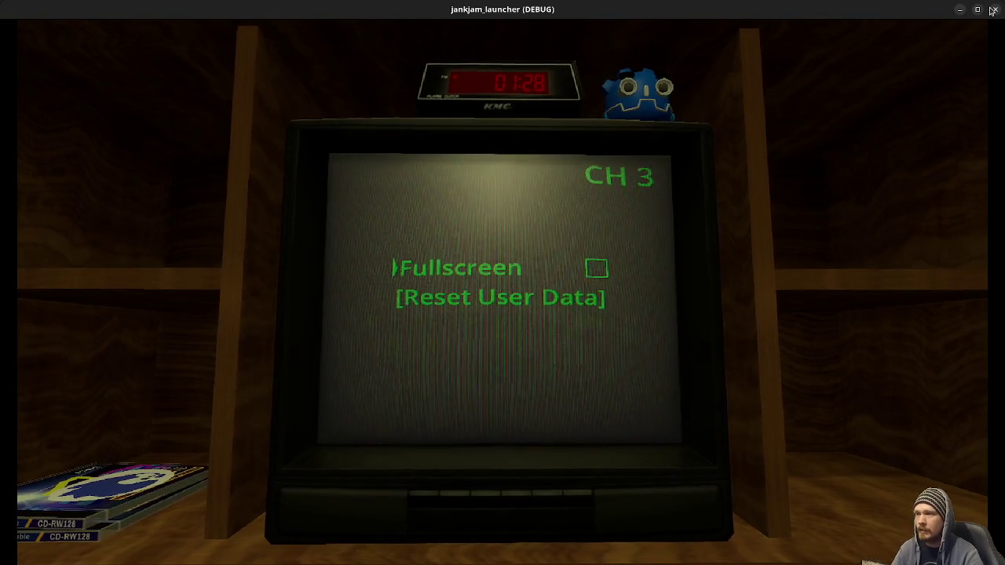
{"action": "key", "text": "F8"}
{"action": "left_click", "coordinate": [314, 209]}
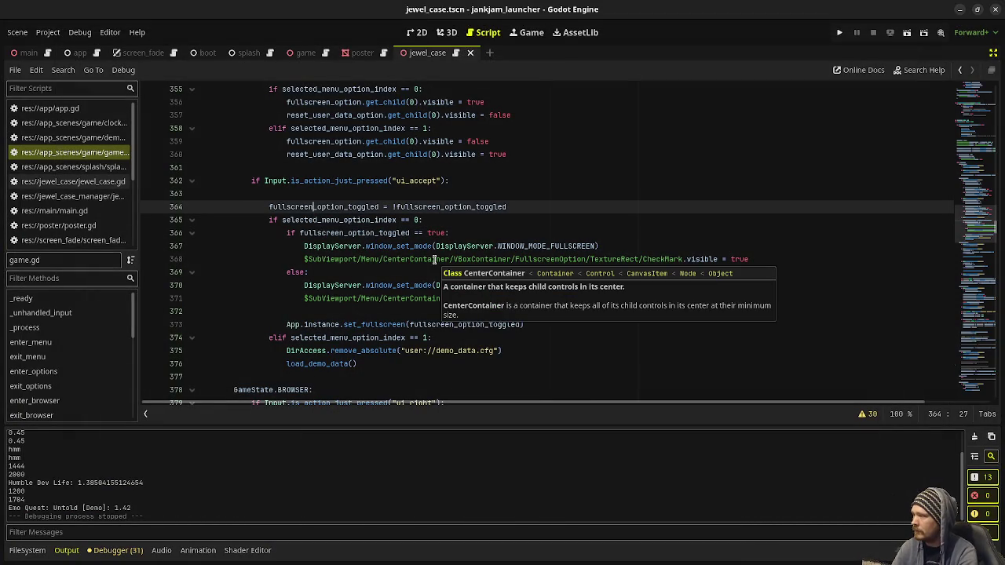
Nest the fullscreen toggle under the index-0 check, then select the block through load_demo_data()
{"action": "key", "text": "alt+Down"}
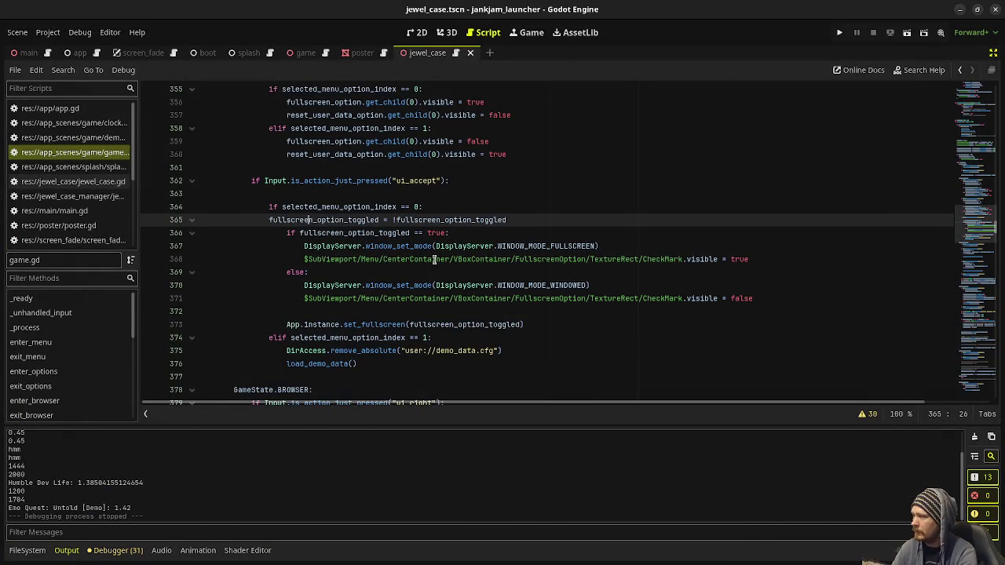
{"action": "key", "text": "Left"}
{"action": "key", "text": "Left"}
{"action": "key", "text": "Left"}
{"action": "key", "text": "Tab"}
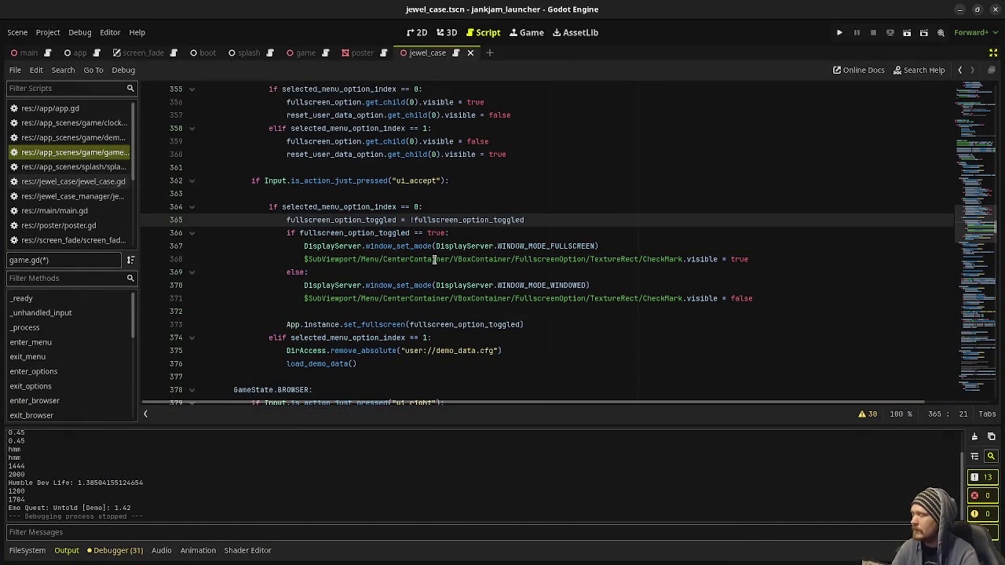
{"action": "left_click_drag", "start_coordinate": [268, 206], "coordinate": [419, 359]}
{"action": "key", "text": "ctrl+c"}
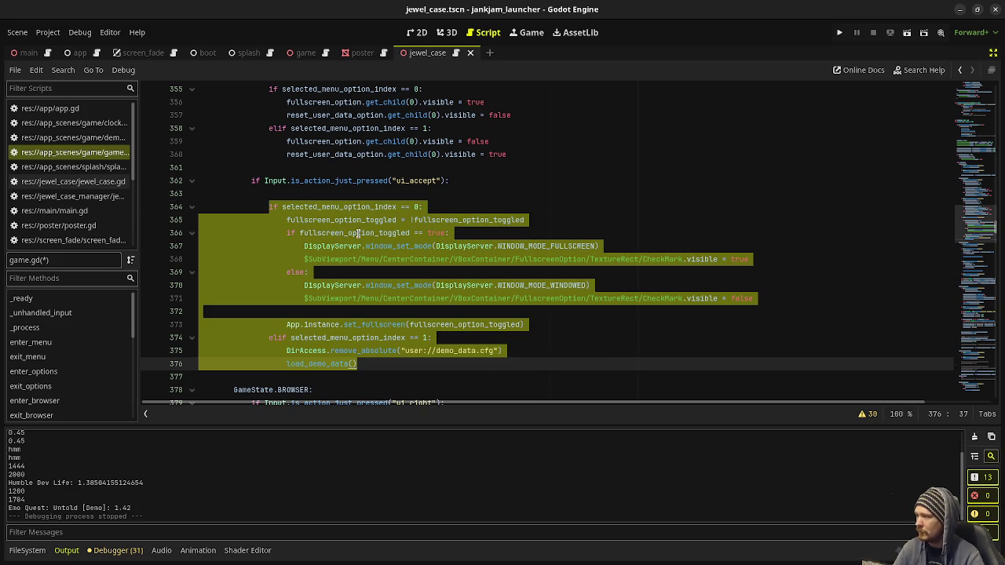
Cut the accept logic from the ui_accept handler and call tv_menu_accept() there instead
{"action": "mouse_move", "coordinate": [390, 364]}
{"action": "left_mouse_down"}
{"action": "mouse_move", "coordinate": [411, 362]}
{"action": "mouse_move", "coordinate": [248, 205]}
{"action": "mouse_move", "coordinate": [272, 207]}
{"action": "left_mouse_up"}
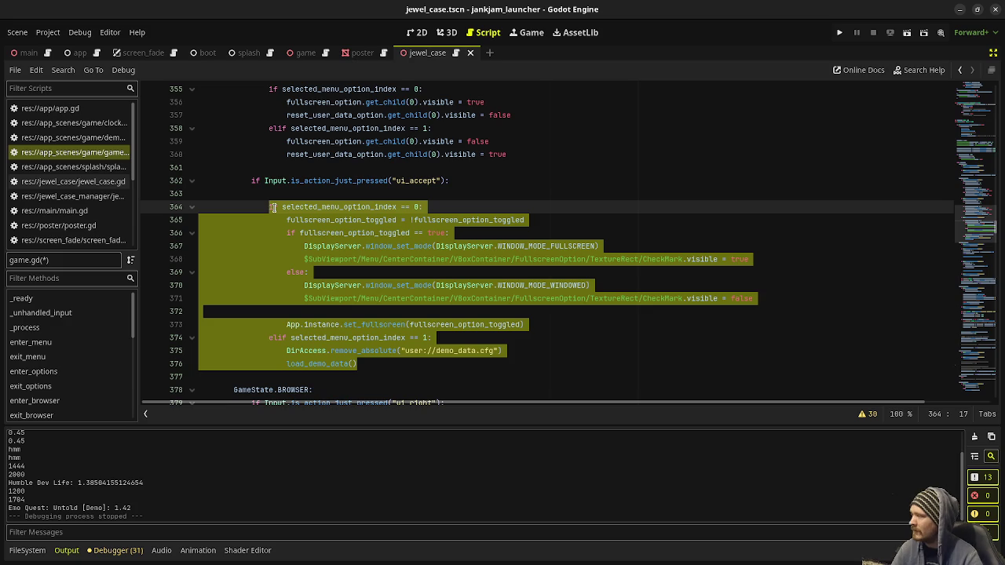
{"action": "key", "text": "BackSpace"}
{"action": "key", "text": "BackSpace"}
{"action": "key", "text": "BackSpace"}
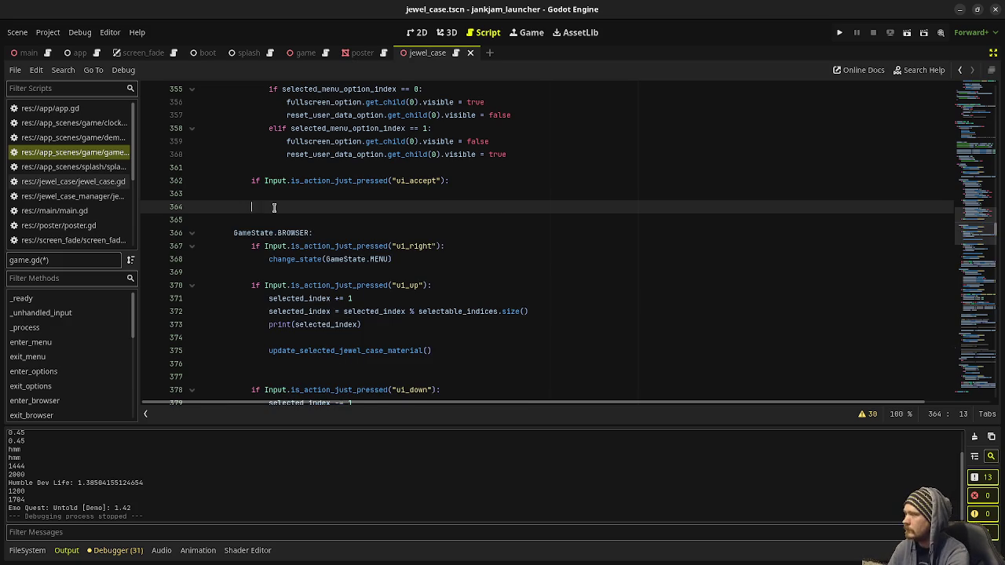
{"action": "key", "text": "BackSpace"}
{"action": "key", "text": "Return"}
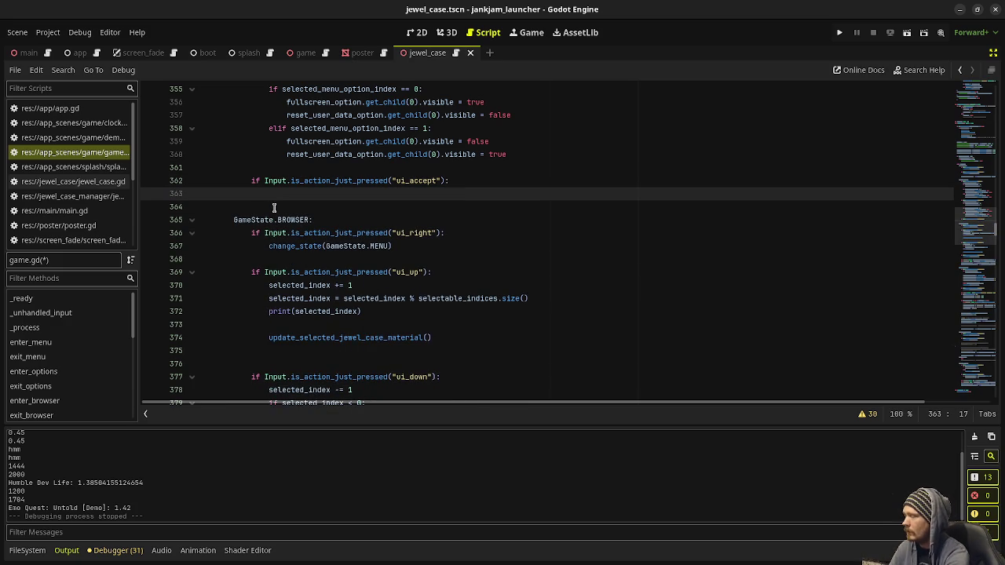
{"action": "type", "text": "tv"}
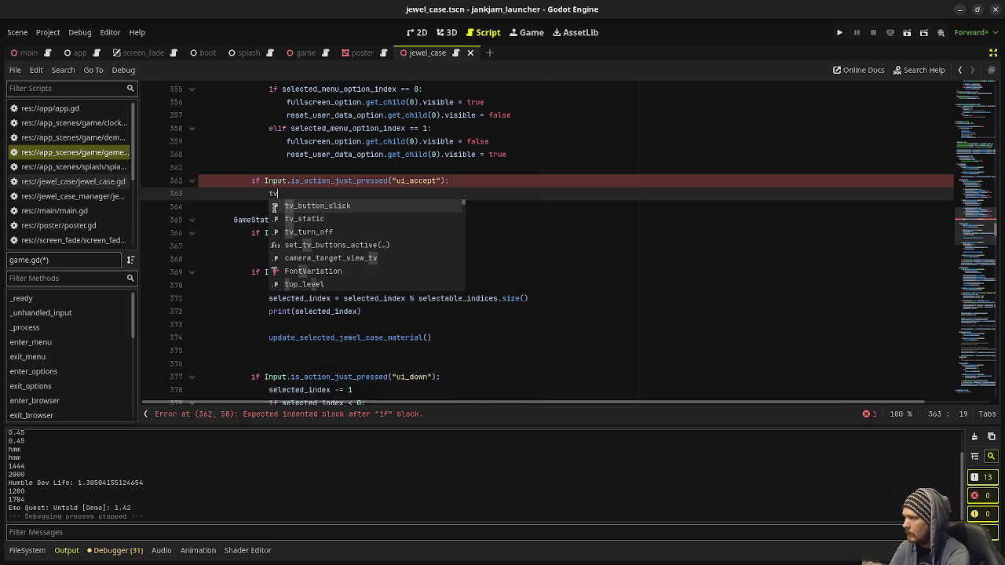
{"action": "type", "text": "_menu_accept()"}
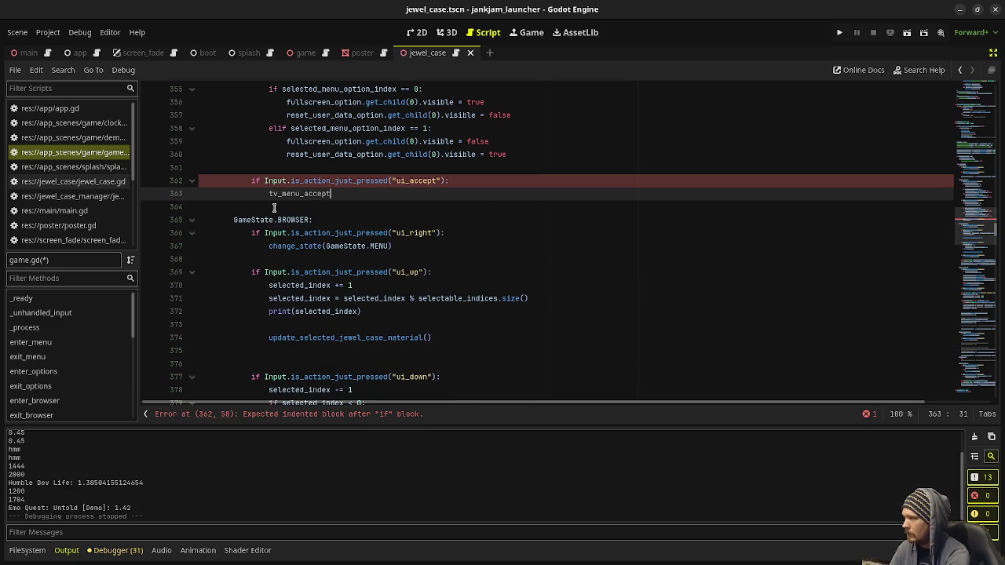
Add func tv_menu_accept() -> void: at the end of the script and paste the accept logic
{"action": "left_click_drag", "start_coordinate": [995, 227], "coordinate": [1000, 466]}
{"action": "left_click", "coordinate": [338, 387]}
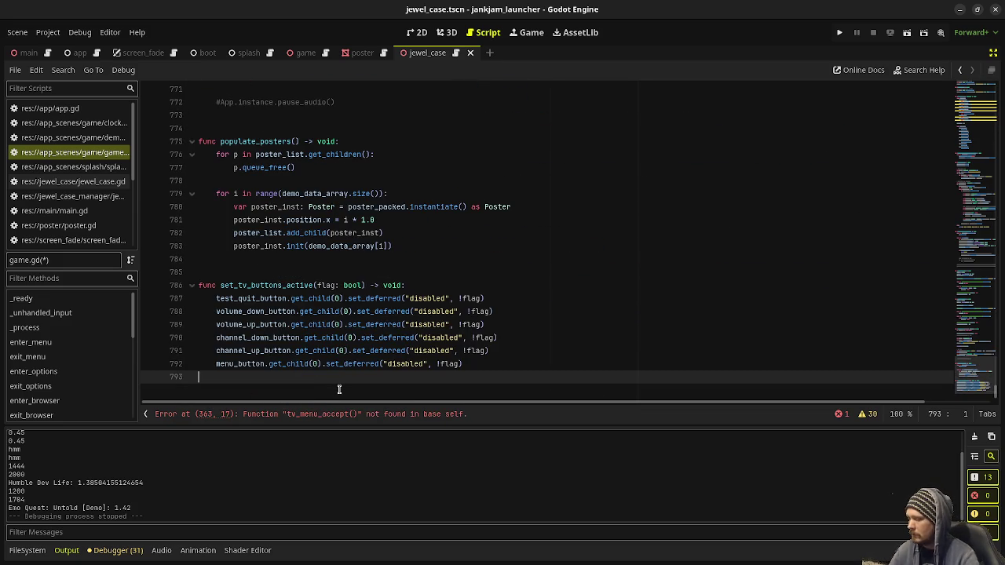
{"action": "key", "text": "Return"}
{"action": "key", "text": "Return"}
{"action": "type", "text": "func tv_menu_"}
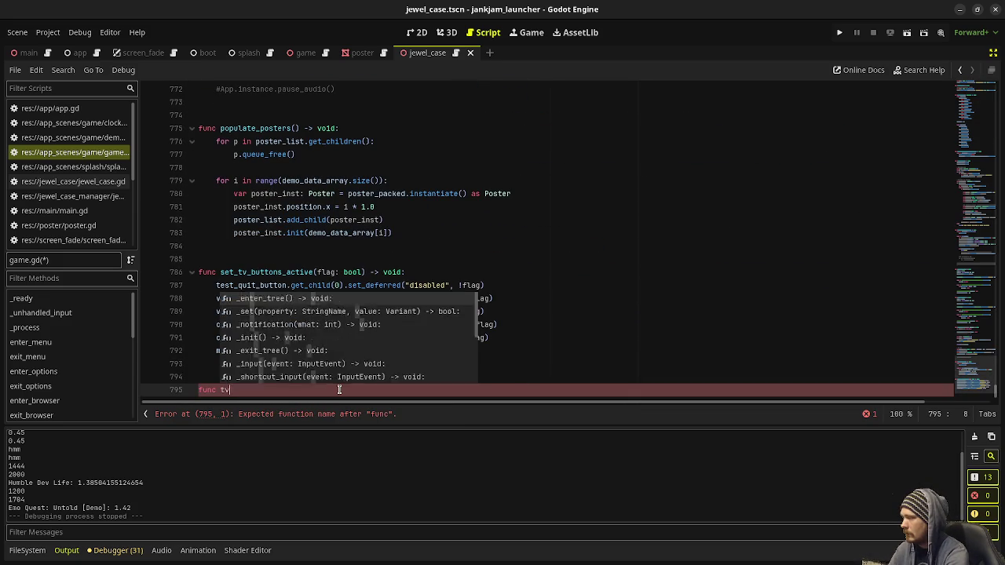
{"action": "type", "text": "accept()"}
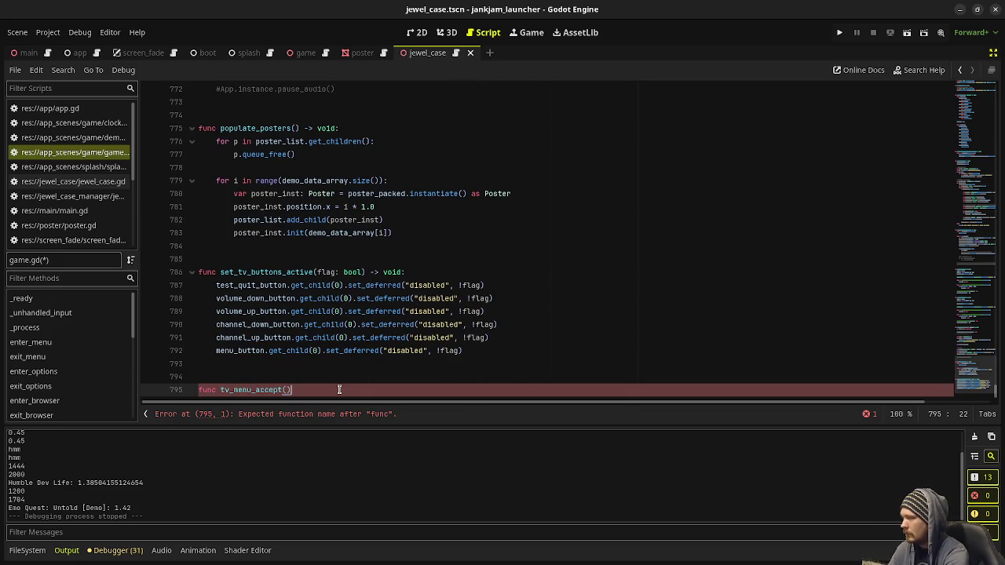
{"action": "type", "text": " -> void:"}
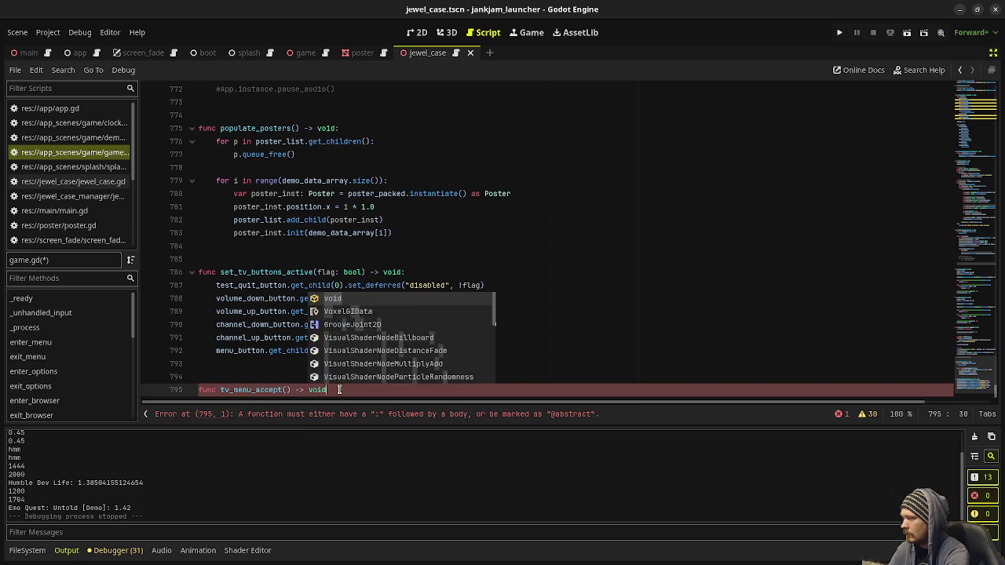
{"action": "key", "text": "Return"}
{"action": "key", "text": "ctrl+v"}
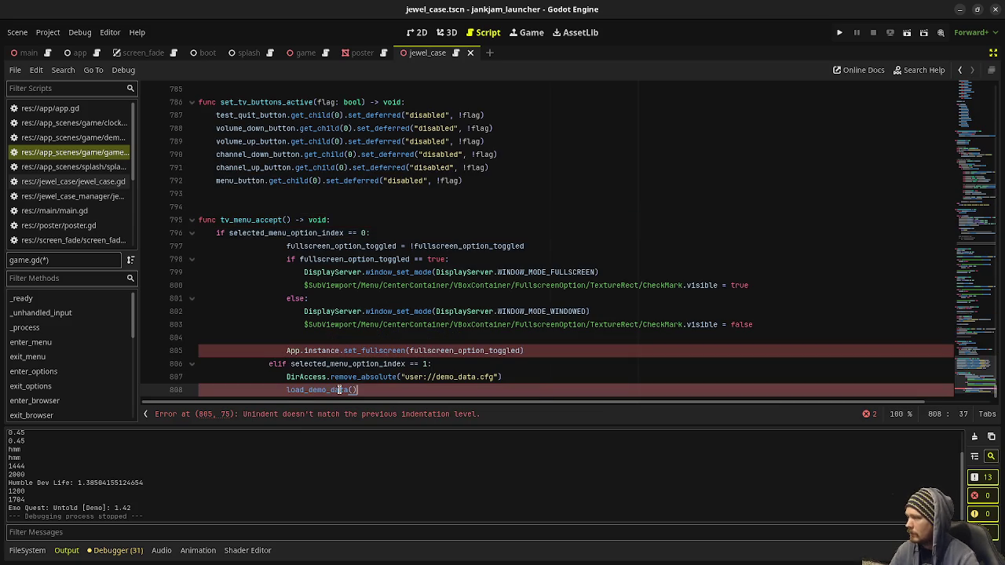
Unindent the pasted body twice so it fits inside tv_menu_accept()
{"action": "left_click", "coordinate": [278, 259], "text": "shift"}
{"action": "left_click", "coordinate": [280, 248], "text": "shift"}
{"action": "key", "text": "shift+Tab"}
{"action": "key", "text": "shift+Tab"}
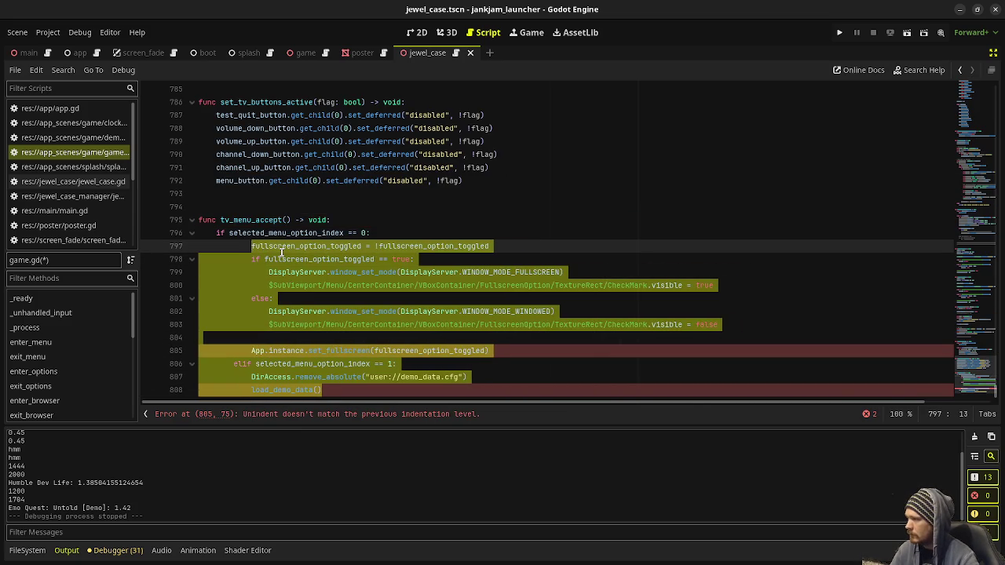
{"action": "key", "text": "shift+Tab"}
{"action": "left_click", "coordinate": [378, 203]}
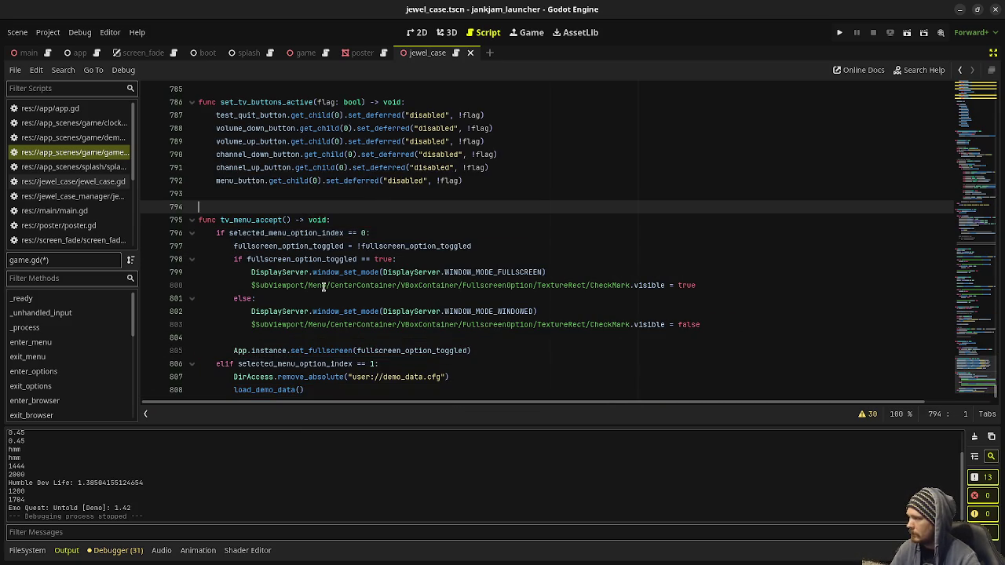
{"action": "scroll", "coordinate": [283, 228], "scroll_direction": "up", "scroll_amount": 12}
Run the launcher and follow the Godot plush link to the Makeship shop page
{"action": "left_click", "coordinate": [837, 34]}
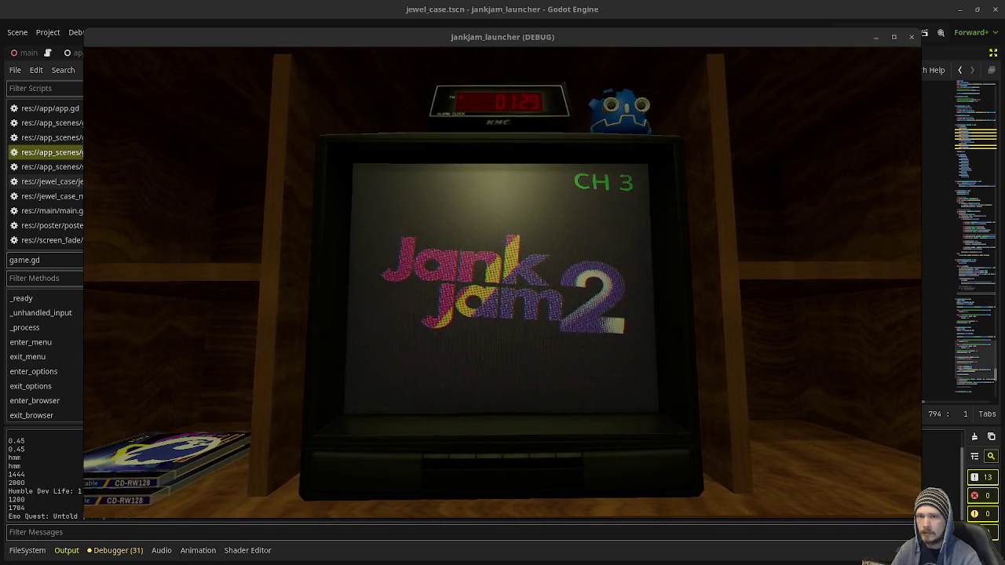
{"action": "left_click", "coordinate": [620, 106]}
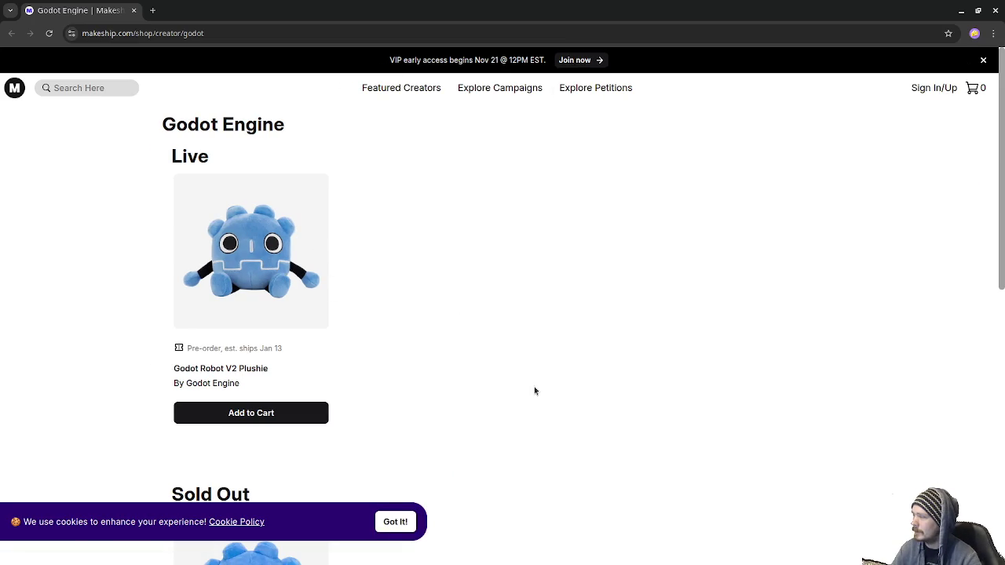
{"action": "scroll", "coordinate": [533, 390], "scroll_direction": "down", "scroll_amount": 3}
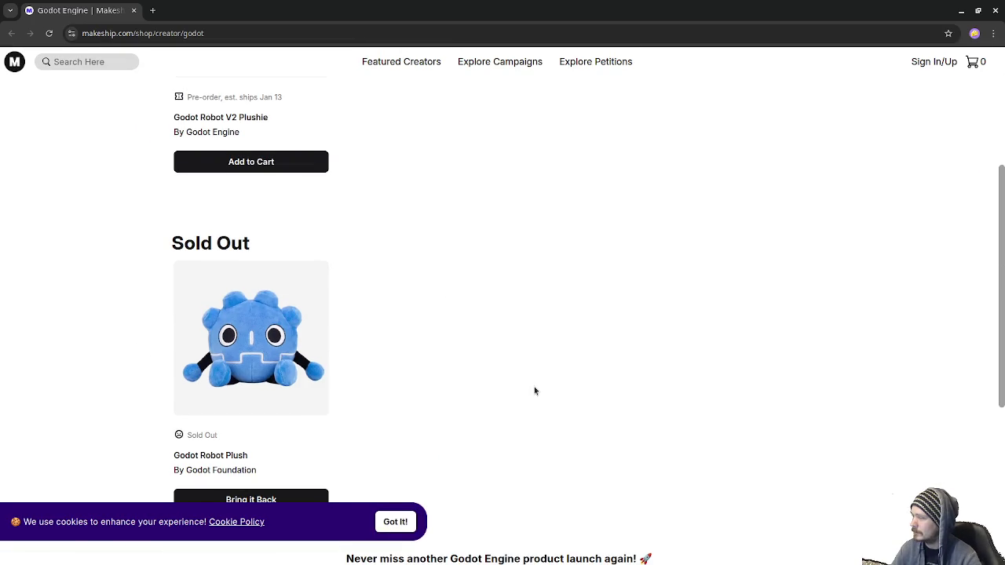
{"action": "scroll", "coordinate": [534, 390], "scroll_direction": "up", "scroll_amount": 3}
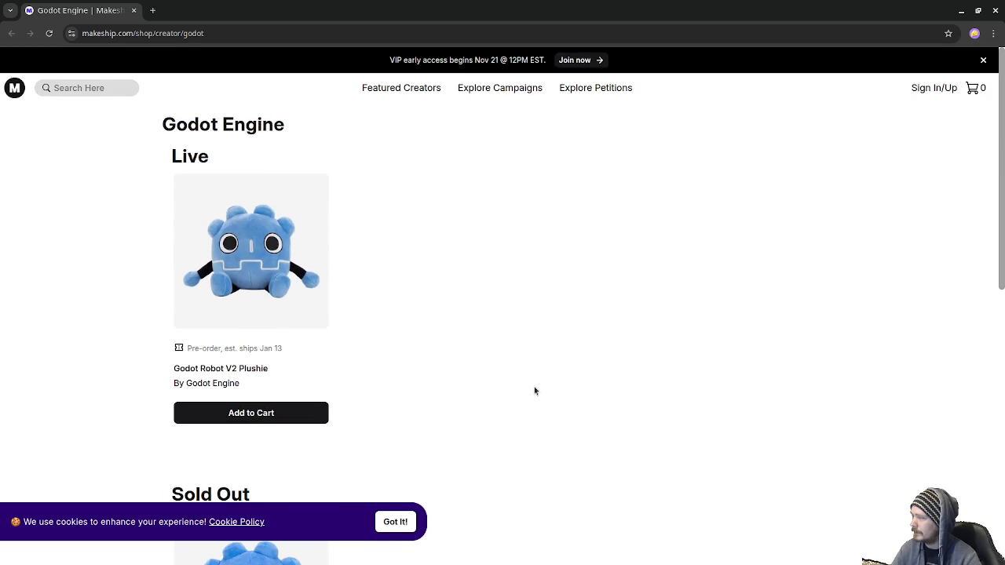
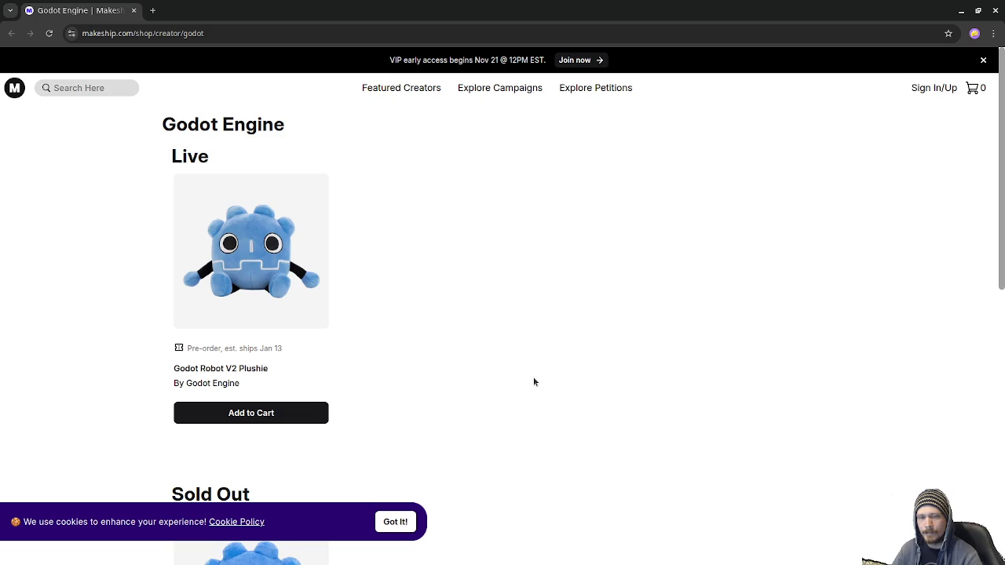
Scroll up and down through the Makeship Godot Engine shop page in Chrome
{"action": "scroll", "coordinate": [502, 381], "scroll_direction": "down", "scroll_amount": 3}
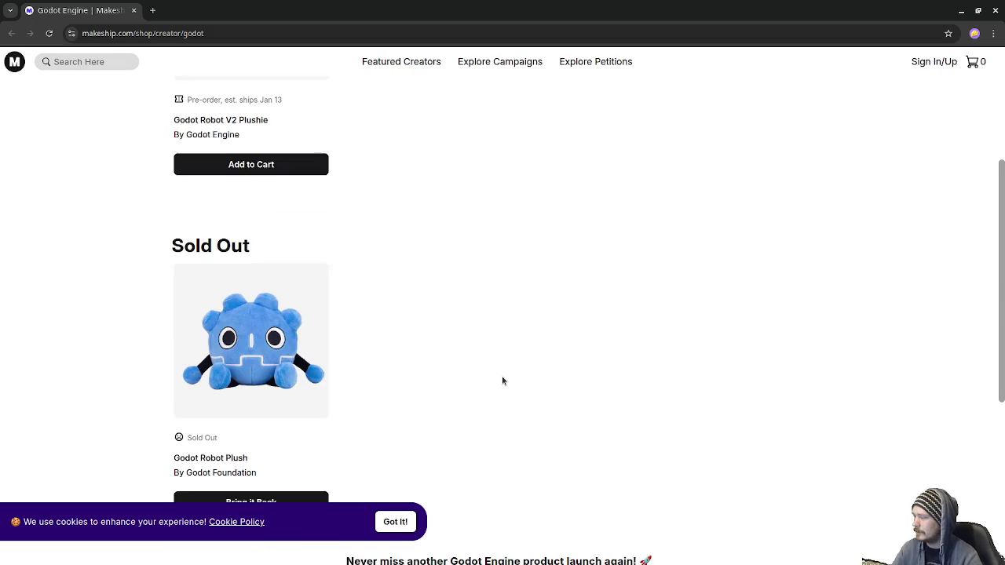
{"action": "scroll", "coordinate": [503, 381], "scroll_direction": "down", "scroll_amount": 1}
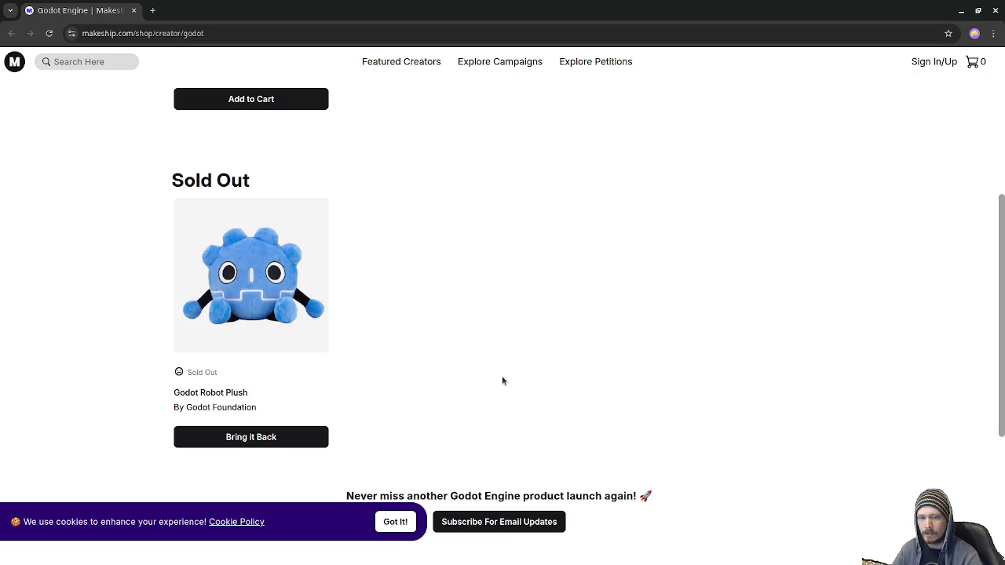
{"action": "scroll", "coordinate": [352, 415], "scroll_direction": "up", "scroll_amount": 2}
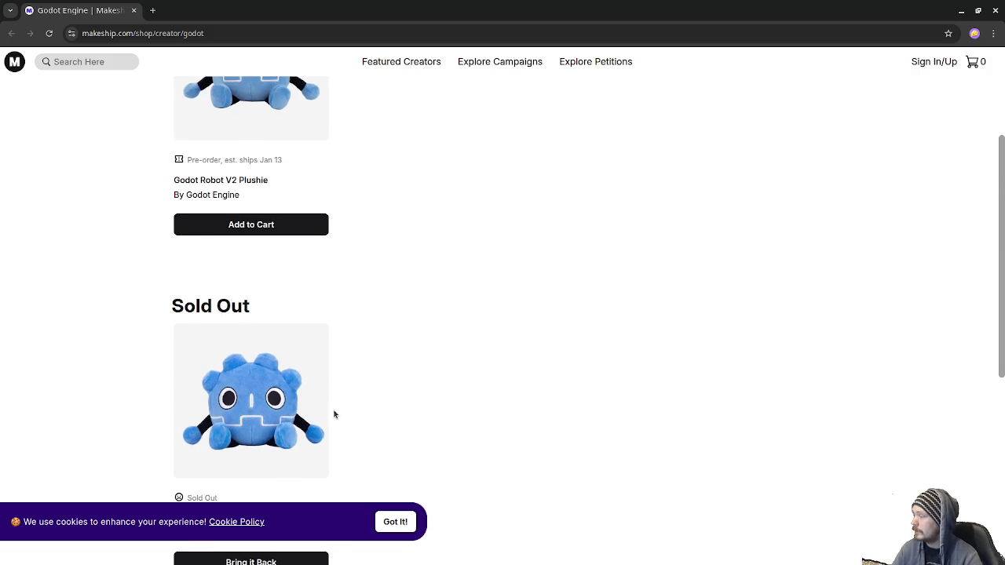
{"action": "scroll", "coordinate": [303, 413], "scroll_direction": "up", "scroll_amount": 3}
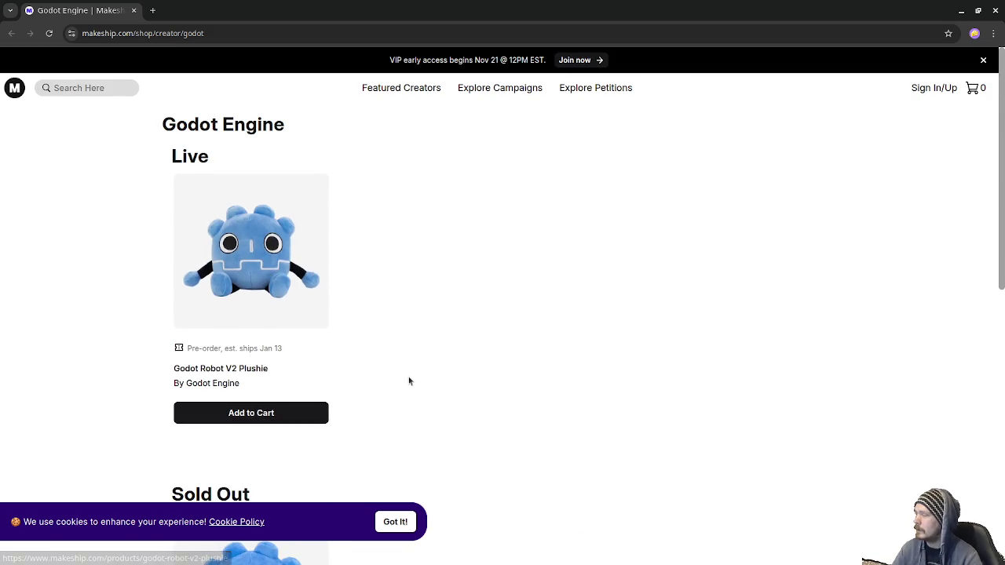
{"action": "scroll", "coordinate": [408, 384], "scroll_direction": "down", "scroll_amount": 4}
{"action": "scroll", "coordinate": [410, 390], "scroll_direction": "up", "scroll_amount": 2}
{"action": "scroll", "coordinate": [411, 391], "scroll_direction": "up", "scroll_amount": 2}
{"action": "scroll", "coordinate": [411, 391], "scroll_direction": "down", "scroll_amount": 3}
{"action": "scroll", "coordinate": [411, 391], "scroll_direction": "up", "scroll_amount": 2}
{"action": "scroll", "coordinate": [411, 391], "scroll_direction": "down", "scroll_amount": 1}
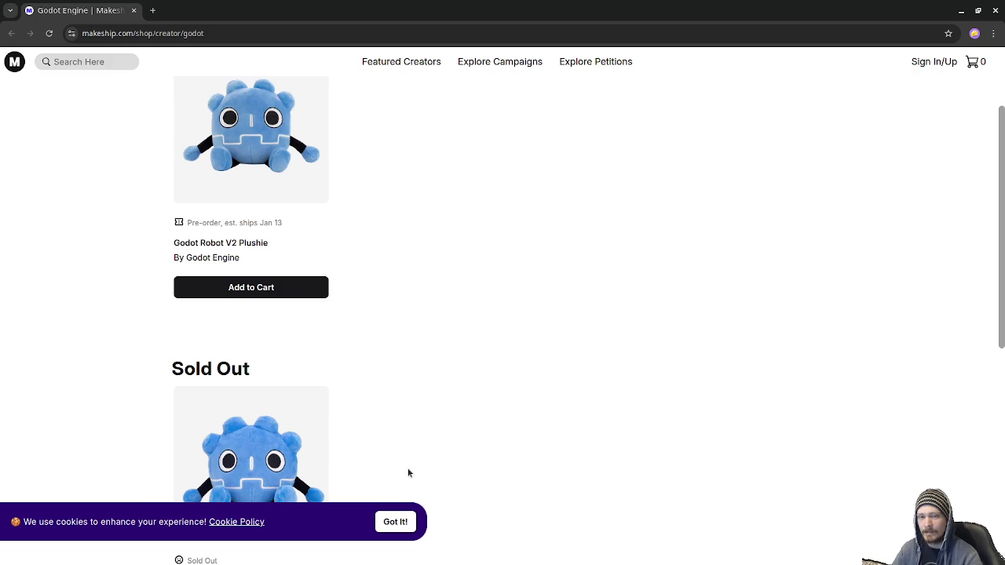
{"action": "scroll", "coordinate": [408, 473], "scroll_direction": "down", "scroll_amount": 1}
{"action": "scroll", "coordinate": [408, 472], "scroll_direction": "up", "scroll_amount": 3}
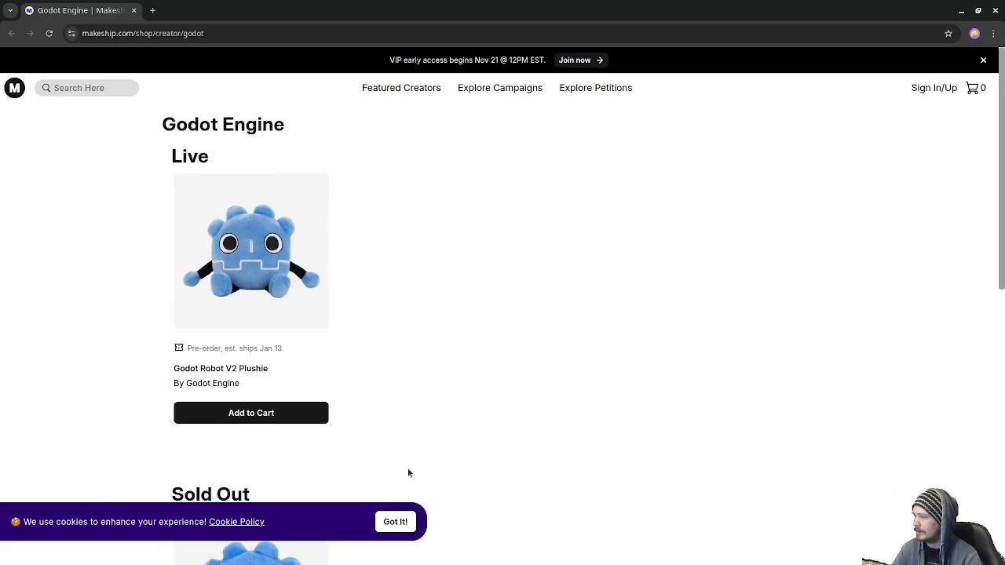
{"action": "scroll", "coordinate": [408, 473], "scroll_direction": "down", "scroll_amount": 3}
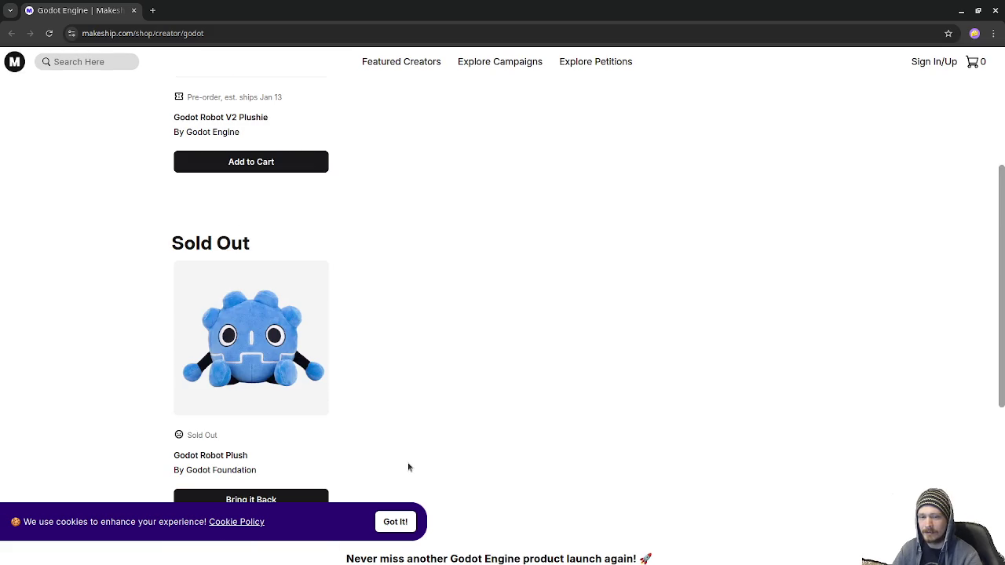
{"action": "scroll", "coordinate": [406, 465], "scroll_direction": "up", "scroll_amount": 3}
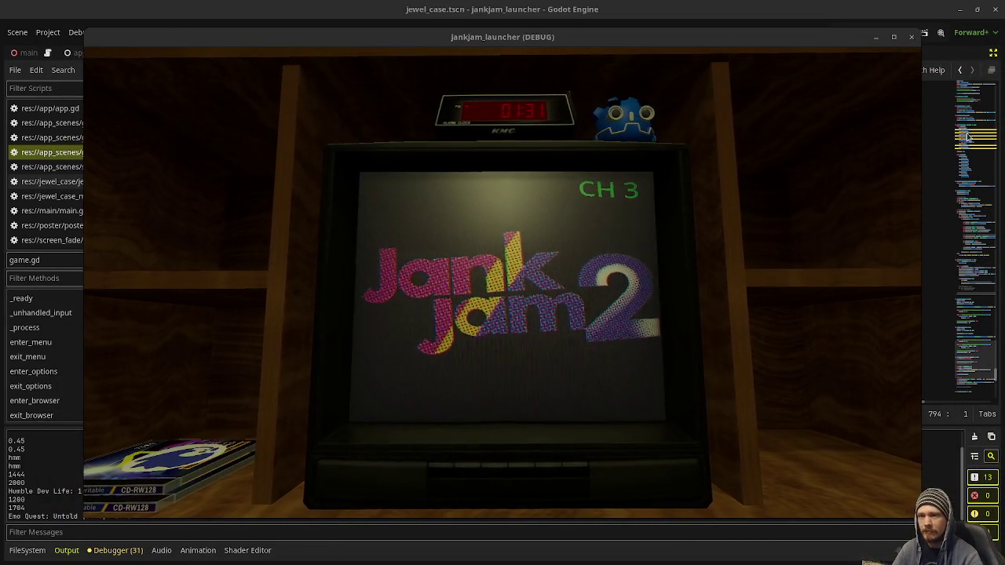
Zoom in on the TV in the running game, open its options menu, and turn Fullscreen on
{"action": "left_click", "coordinate": [568, 292]}
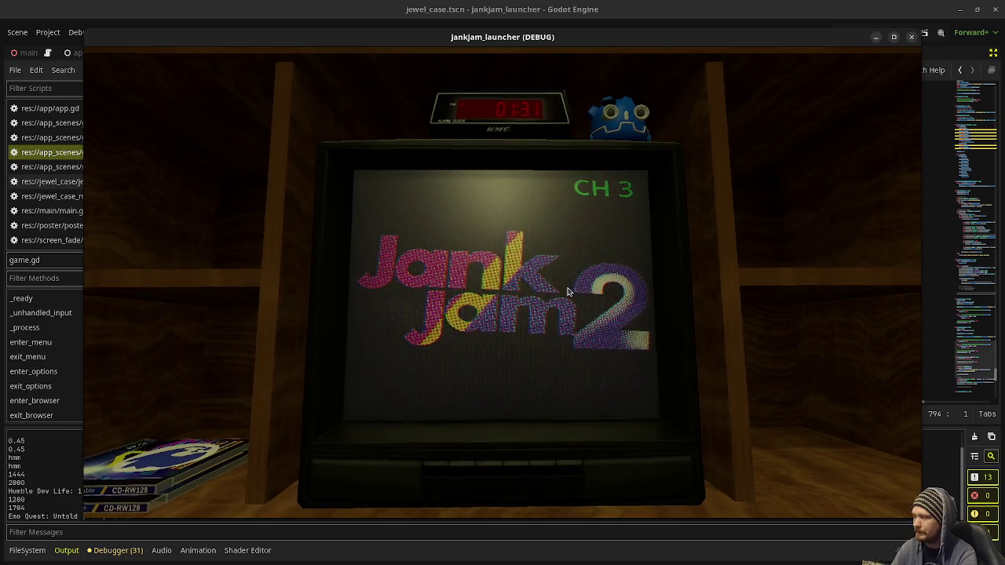
{"action": "left_click", "coordinate": [569, 292]}
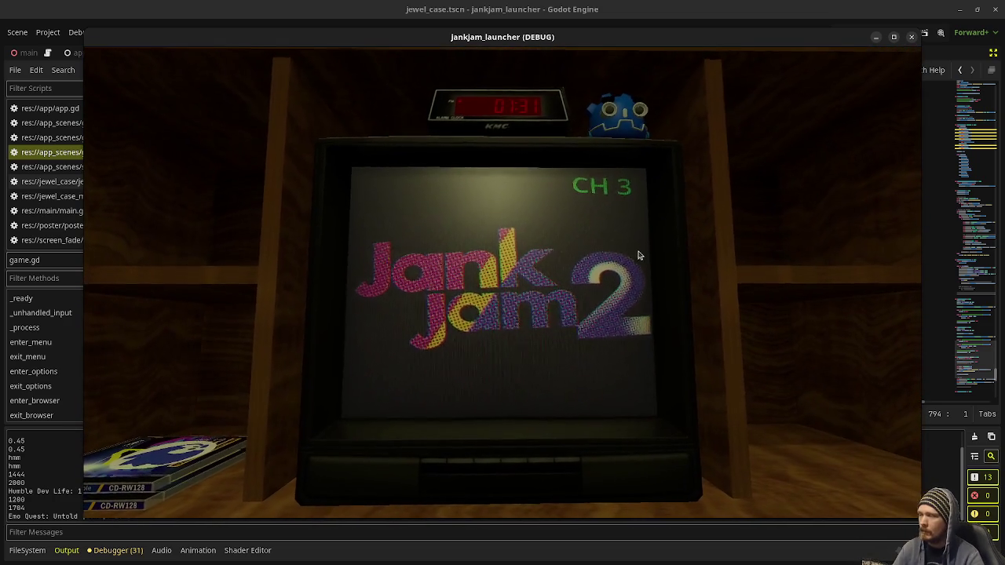
{"action": "left_click", "coordinate": [430, 469]}
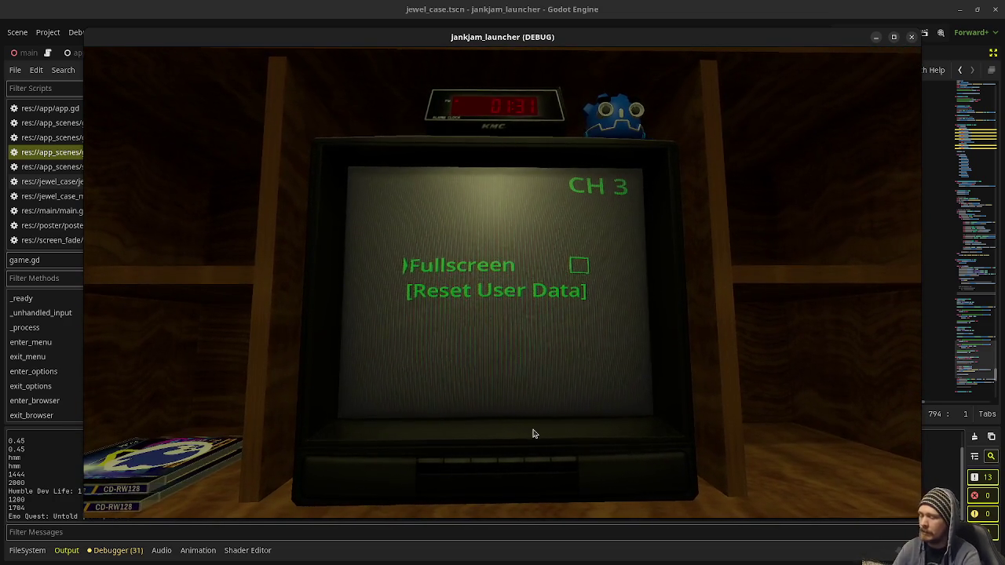
{"action": "key", "text": "Up"}
{"action": "key", "text": "Down"}
{"action": "key", "text": "Up"}
{"action": "key", "text": "Down"}
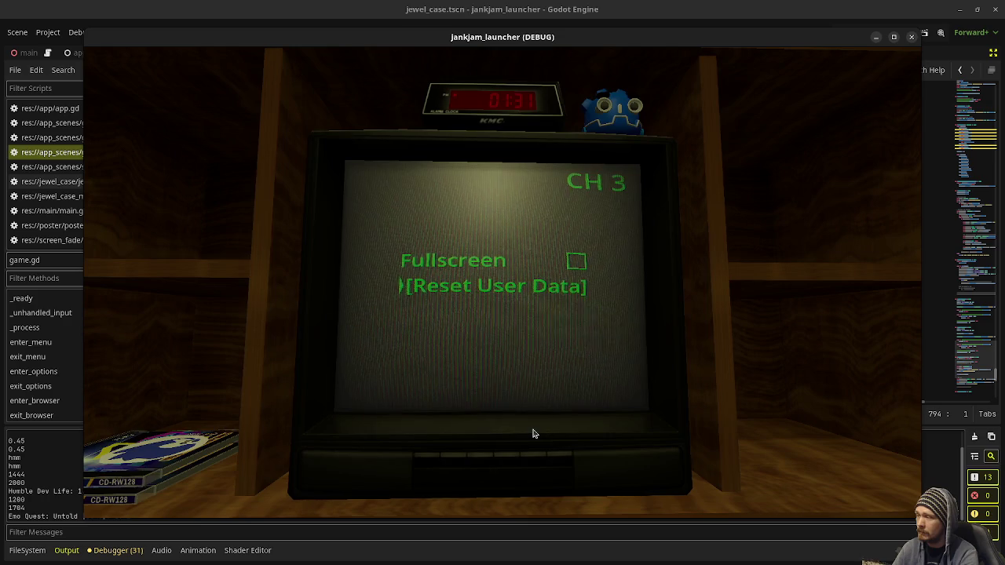
{"action": "key", "text": "Down"}
{"action": "key", "text": "Up"}
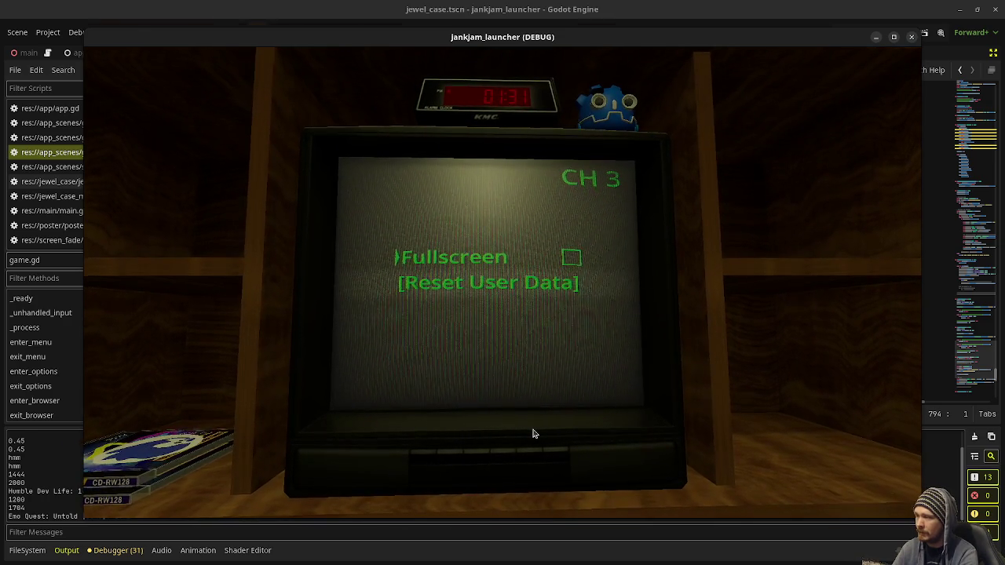
{"action": "key", "text": "Return"}
{"action": "key", "text": "Return"}
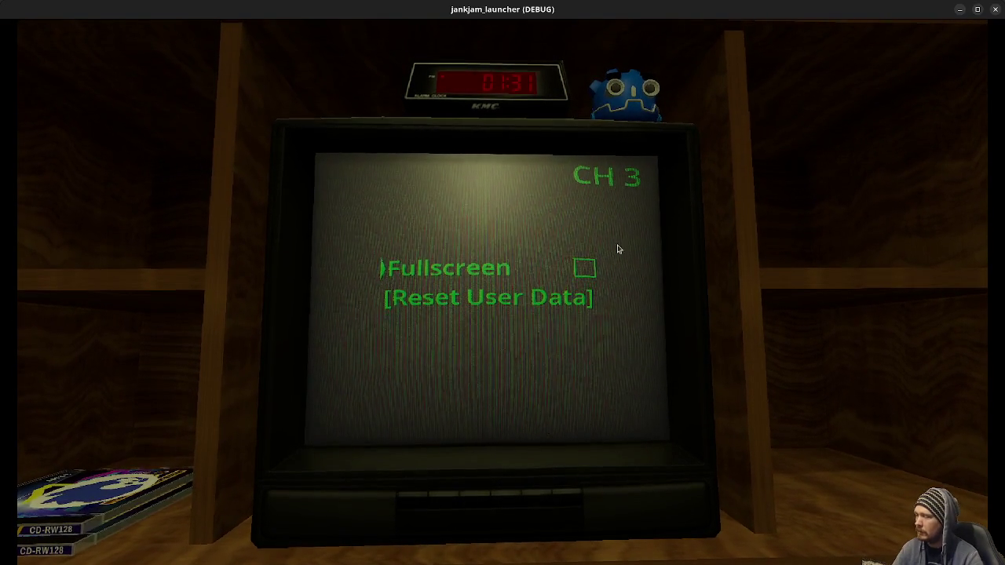
Restore the game window to the top of the screen and cycle the menu between Fullscreen and Reset User Data
{"action": "mouse_move", "coordinate": [668, 15]}
{"action": "left_mouse_down"}
{"action": "mouse_move", "coordinate": [682, 83]}
{"action": "mouse_move", "coordinate": [656, 58]}
{"action": "left_mouse_up"}
{"action": "key", "text": "Down"}
{"action": "key", "text": "Up"}
{"action": "key", "text": "Down"}
{"action": "left_click_drag", "start_coordinate": [662, 61], "coordinate": [685, 4]}
{"action": "key", "text": "Up"}
{"action": "key", "text": "Down"}
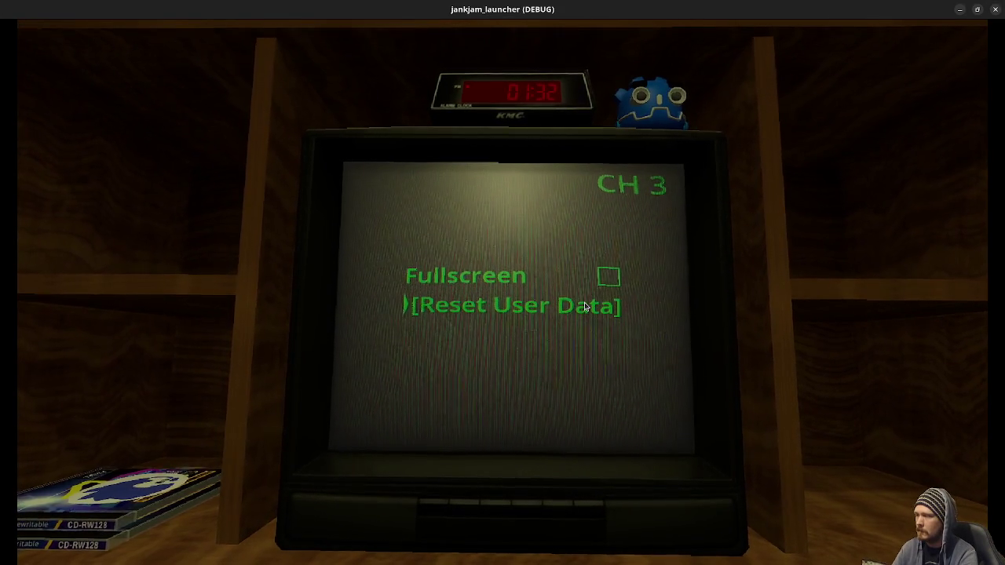
{"action": "key", "text": "Up"}
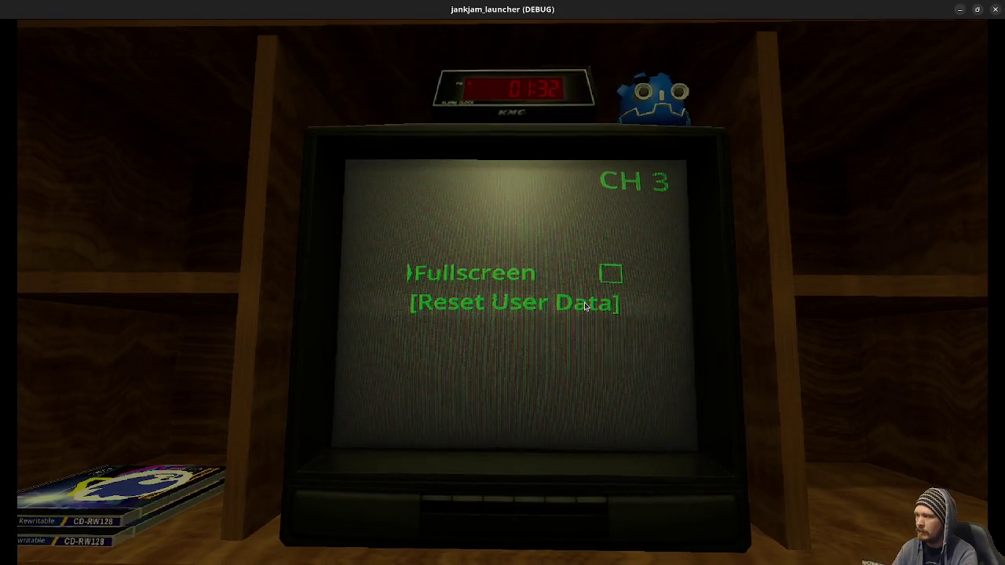
Toggle Fullscreen on and off twice, then close the running game
{"action": "key", "text": "Return"}
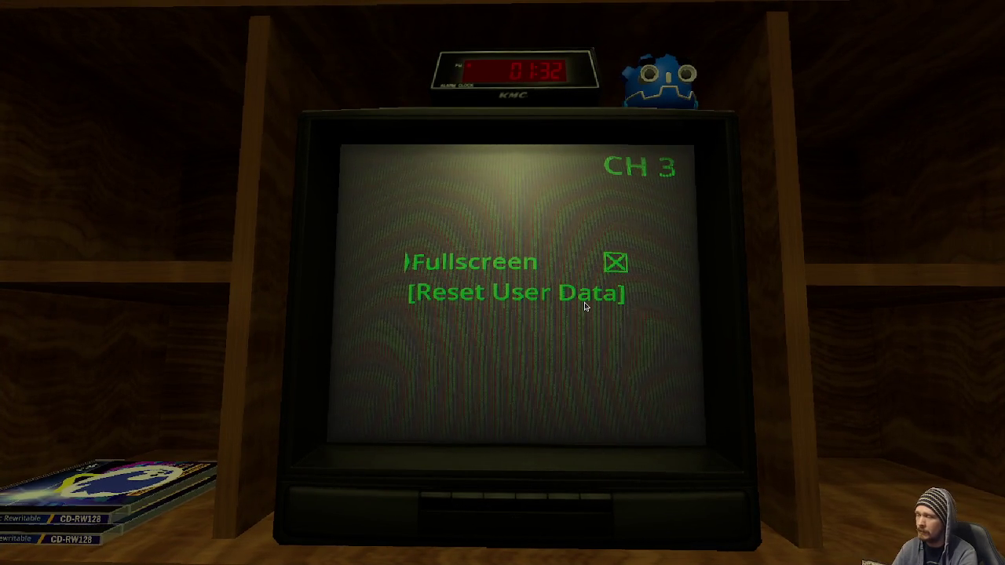
{"action": "key", "text": "Return"}
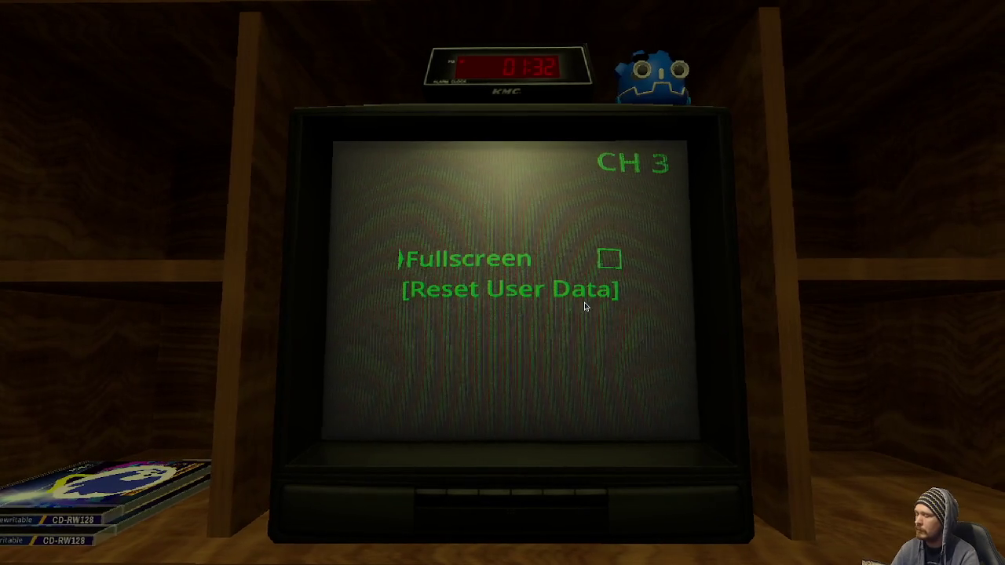
{"action": "key", "text": "Return"}
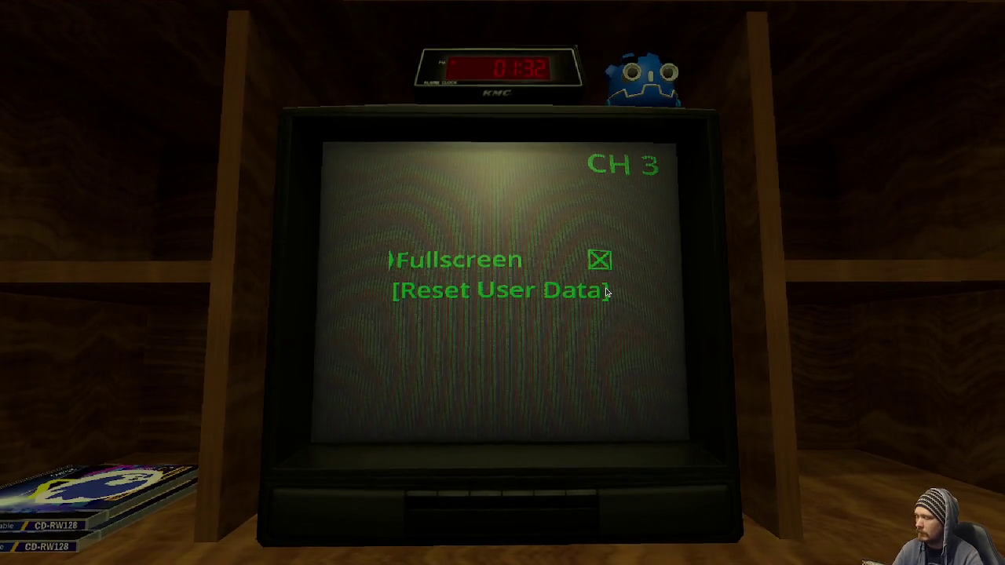
{"action": "key", "text": "Return"}
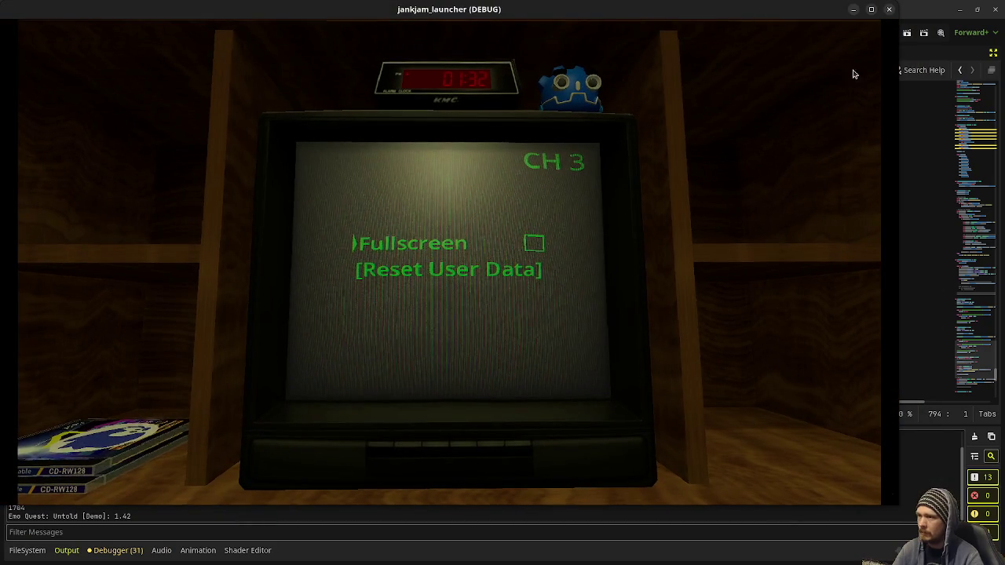
{"action": "left_click", "coordinate": [888, 8]}
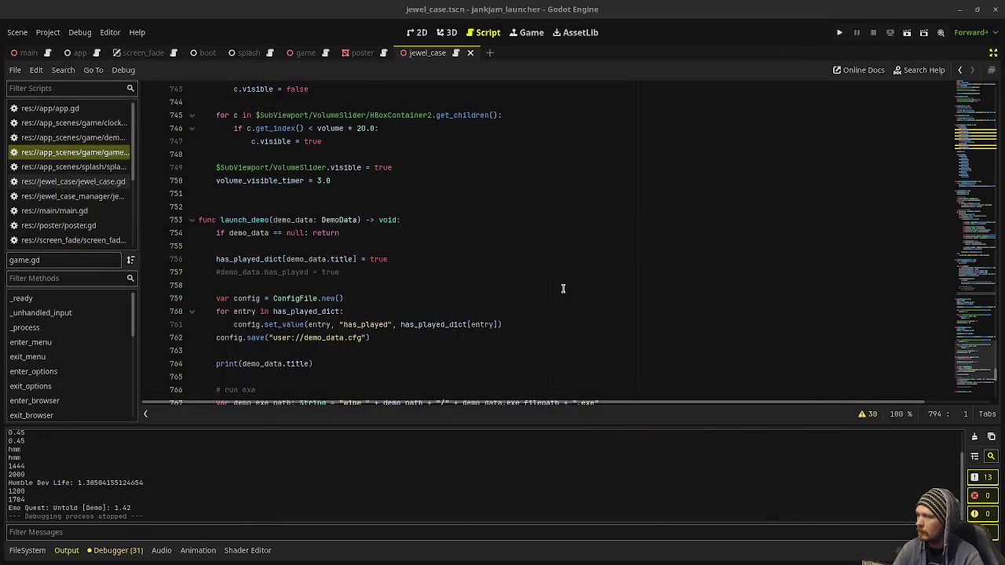
Jump to the end of game.gd and place the caret on line 809 in tv_menu_accept
{"action": "left_click", "coordinate": [977, 353]}
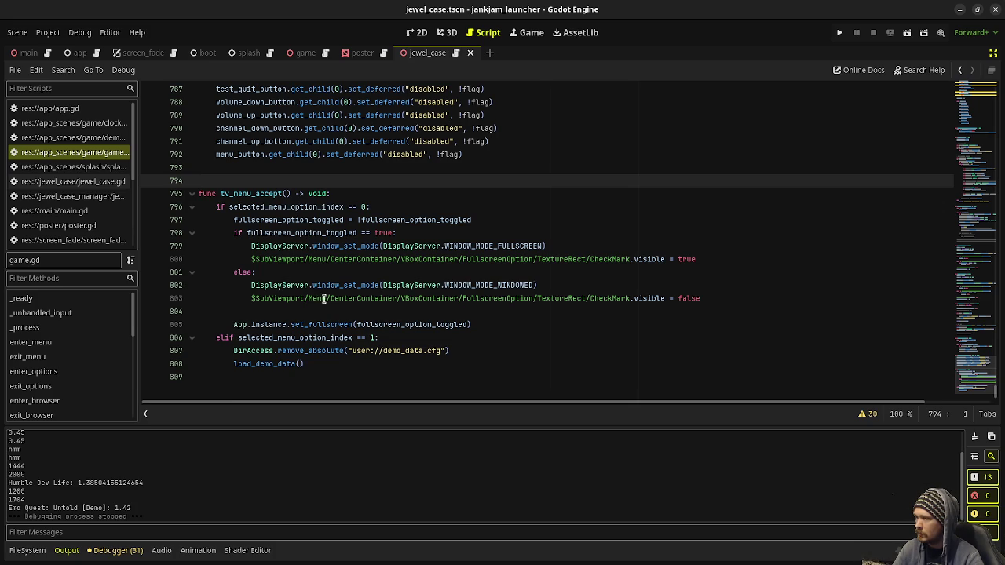
{"action": "mouse_move", "coordinate": [330, 302]}
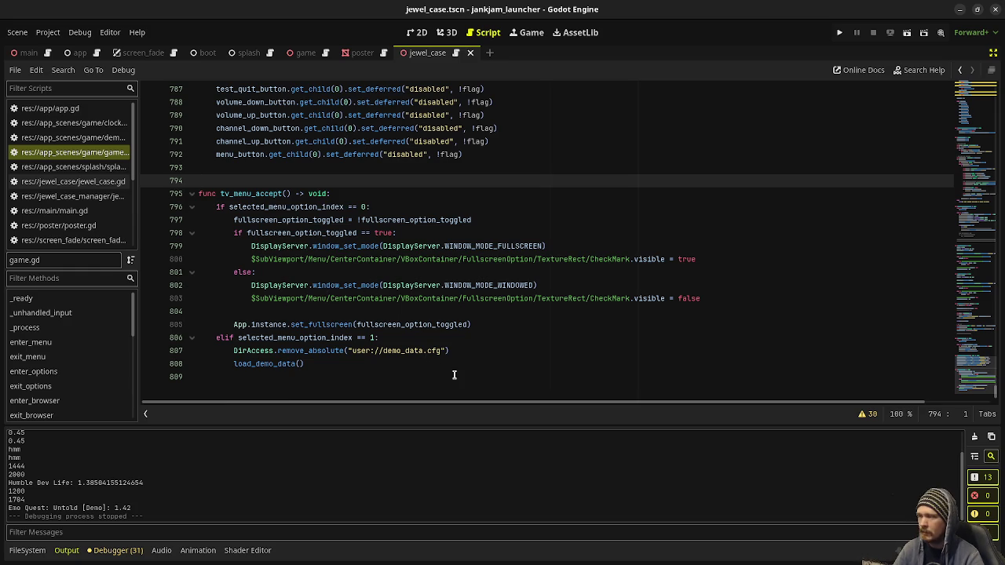
{"action": "left_click", "coordinate": [490, 372]}
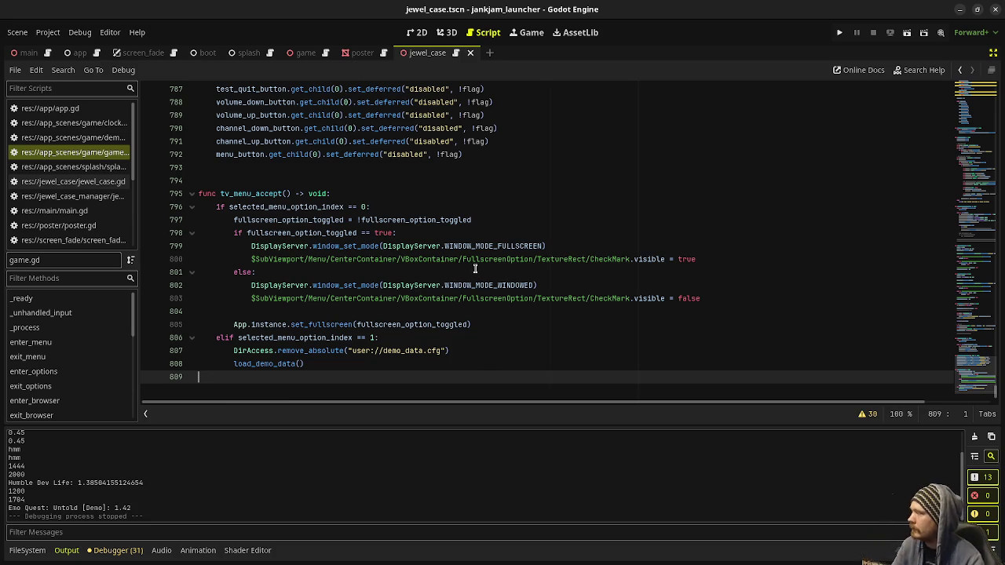
Scroll to the top of game.gd and add a '# BUGS:' comment heading on line 21
{"action": "scroll", "coordinate": [905, 161], "scroll_direction": "up", "scroll_amount": 4}
{"action": "left_click_drag", "start_coordinate": [995, 389], "coordinate": [993, 102]}
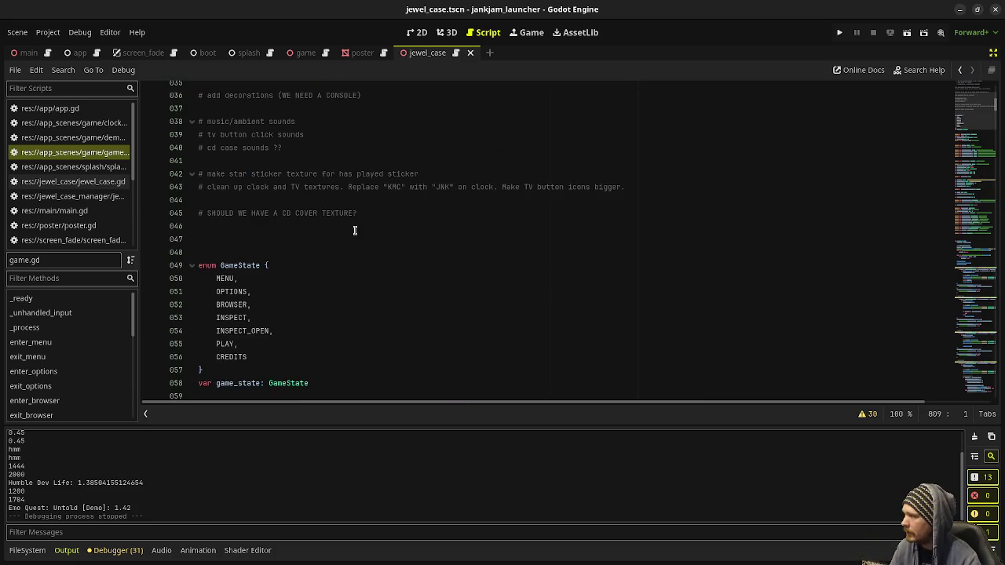
{"action": "scroll", "coordinate": [365, 274], "scroll_direction": "up", "scroll_amount": 2}
{"action": "left_click", "coordinate": [384, 303]}
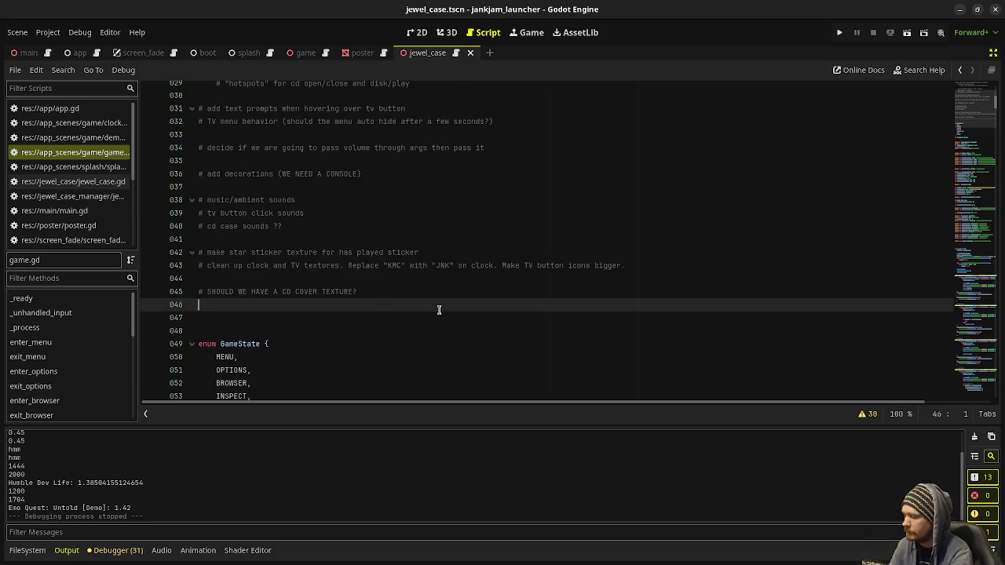
{"action": "scroll", "coordinate": [450, 298], "scroll_direction": "up", "scroll_amount": 5}
{"action": "left_click", "coordinate": [306, 161]}
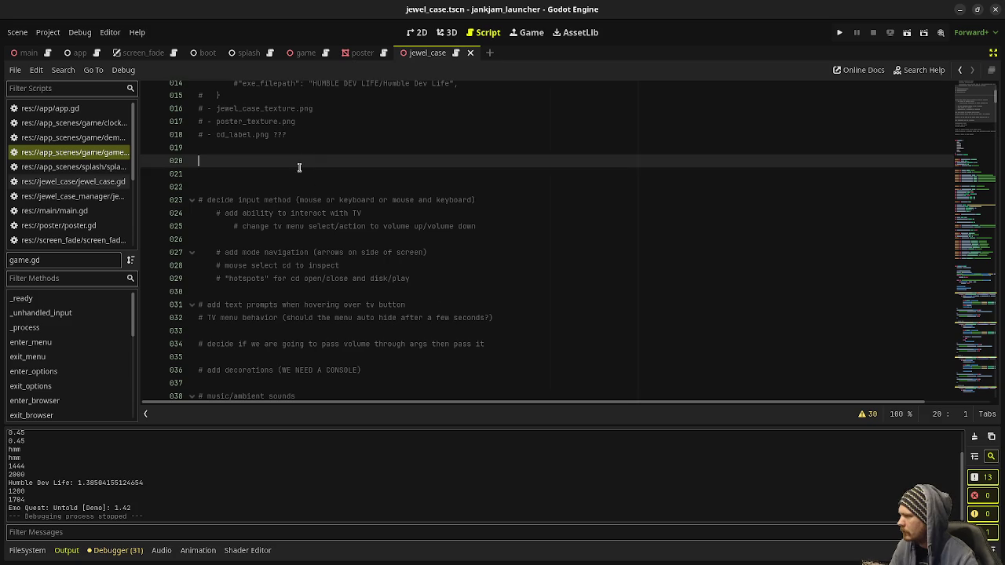
{"action": "left_click", "coordinate": [292, 172]}
{"action": "type", "text": "# BUGS:"}
{"action": "key", "text": "Return"}
Note that leaving fullscreen sometimes needs a window refocus to get input back, and save
{"action": "type", "text": "# - "}
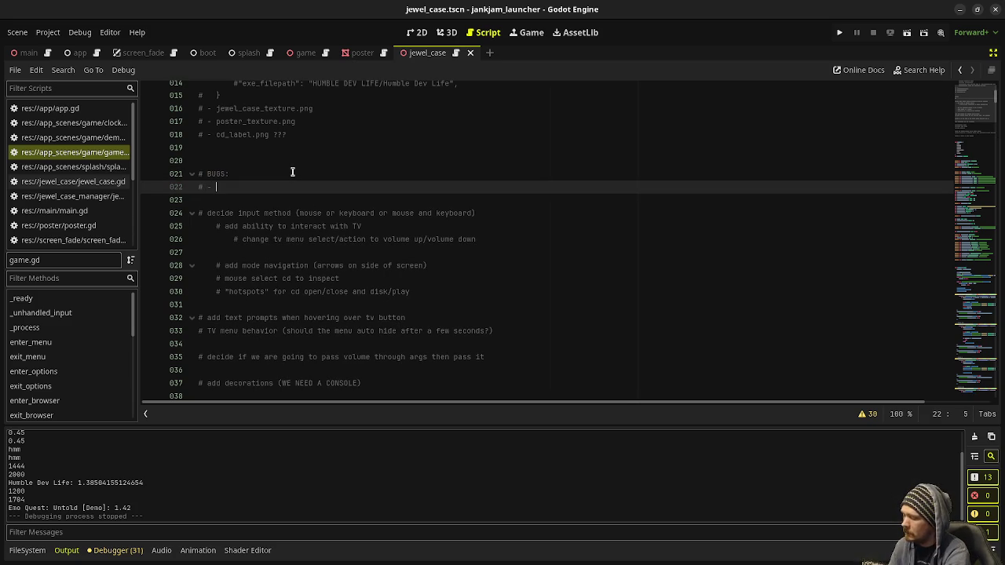
{"action": "type", "text": "when cd"}
{"action": "type", "text": "ming out of fullscreen.."}
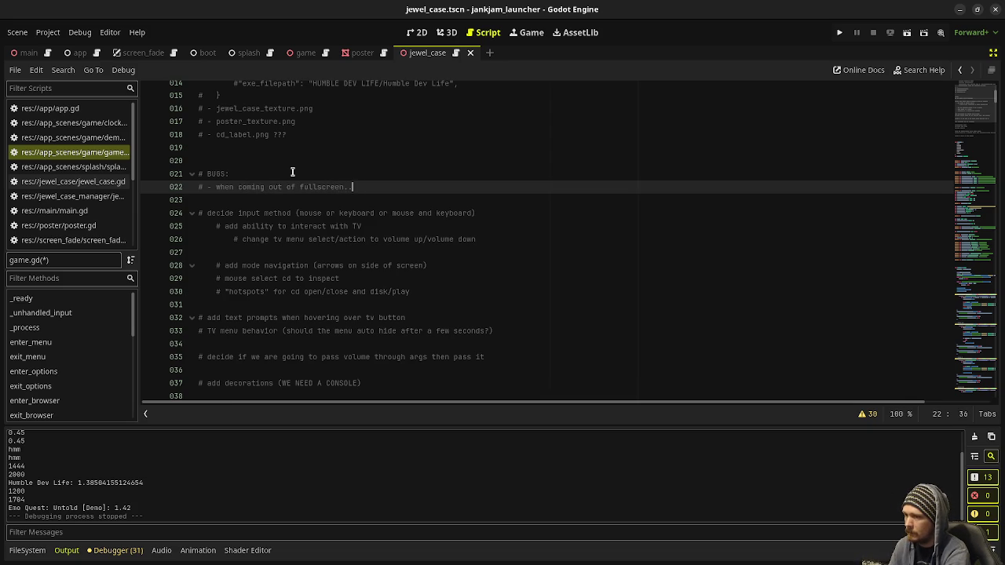
{"action": "type", "text": "t doesn't work"}
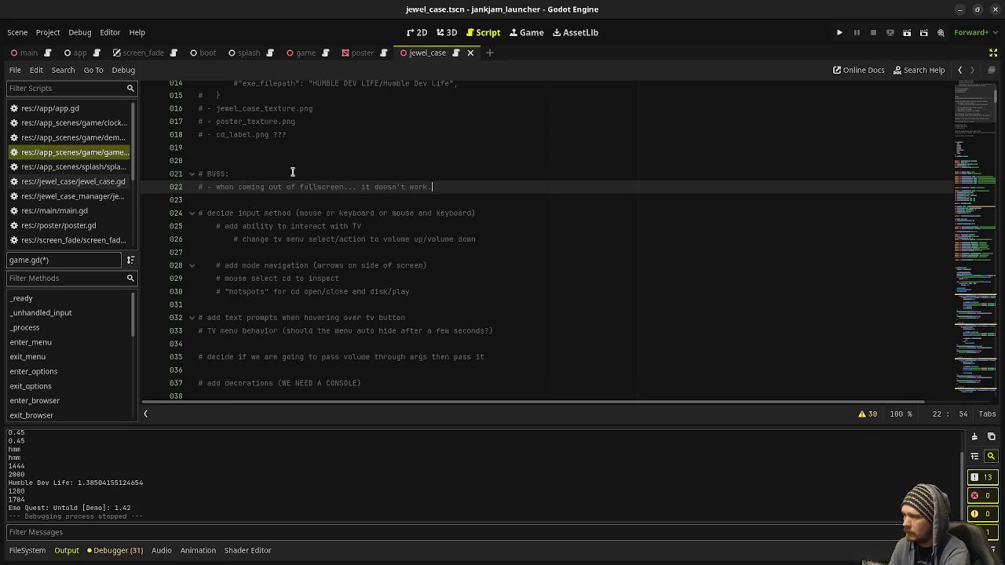
{"action": "key", "text": "BackSpace"}
{"action": "key", "text": "BackSpace"}
{"action": "key", "text": "BackSpace"}
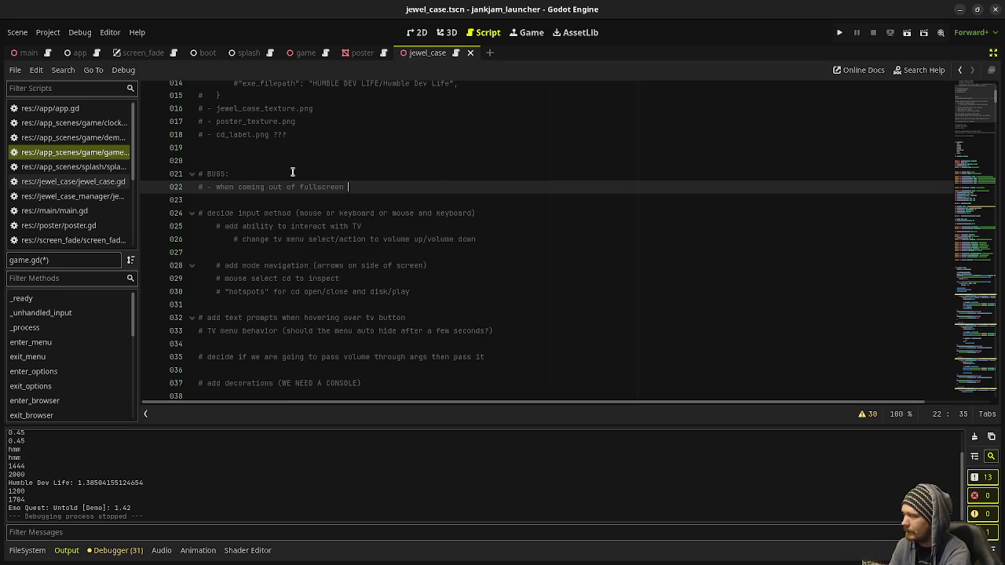
{"action": "type", "text": "we"}
{"action": "key", "text": "BackSpace"}
{"action": "key", "text": "BackSpace"}
{"action": "type", "text": "sometimes it doesn't fully "}
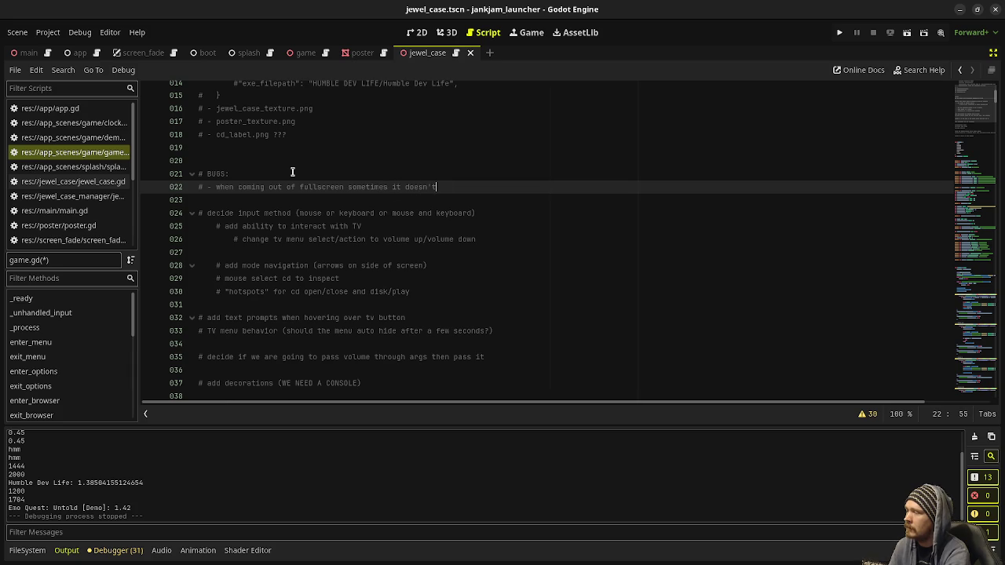
{"action": "type", "text": "escape fullscreen and i refoc"}
{"action": "type", "text": "ing the window is needed to"}
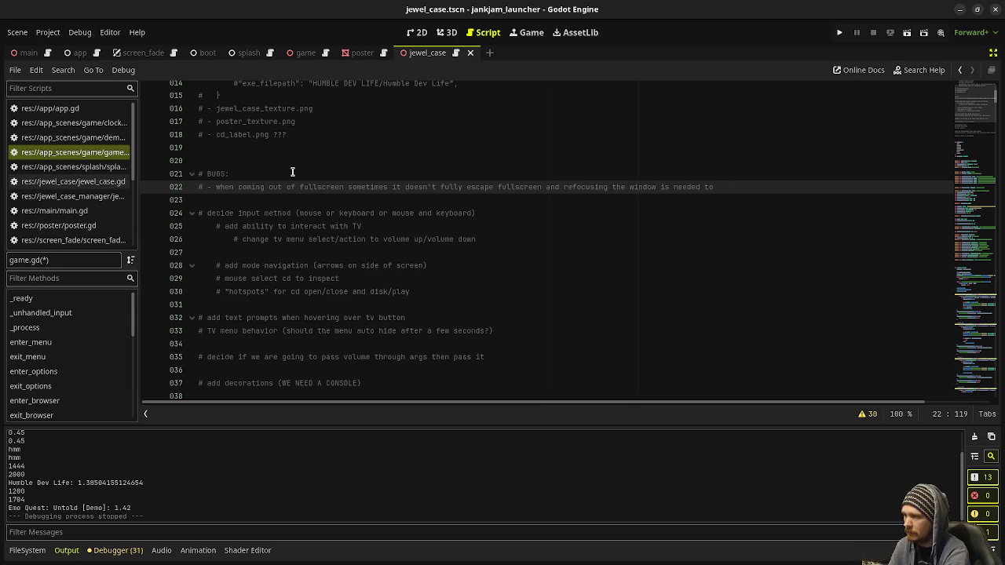
{"action": "type", "text": "get input back"}
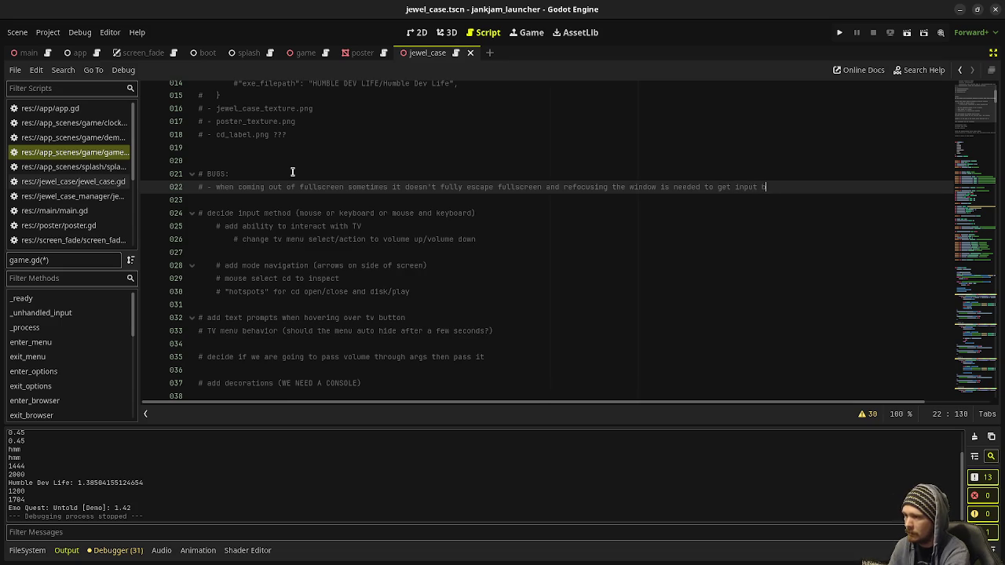
{"action": "key", "text": "ctrl+s"}
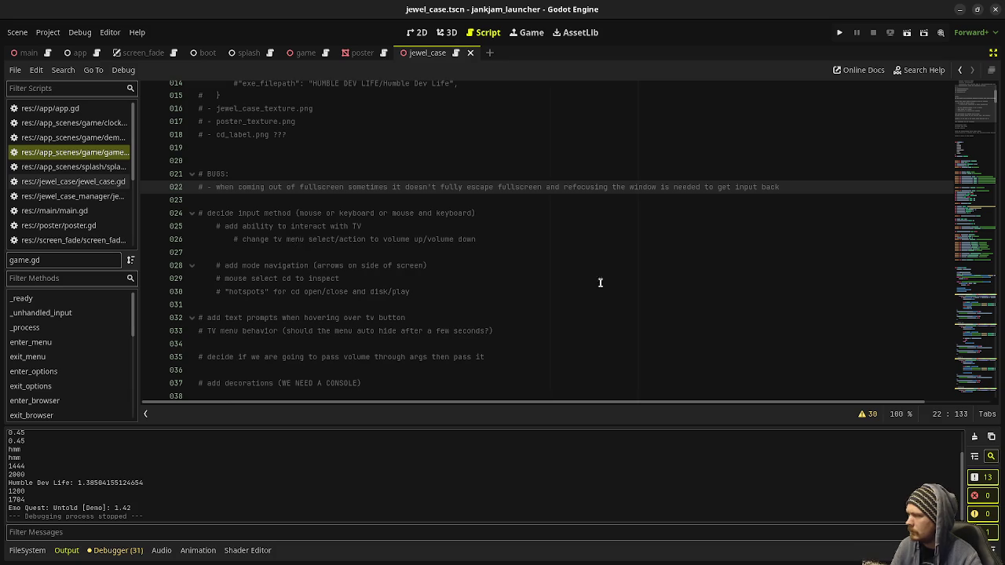
Highlight volume_up_button and select channel down's 'if game_state == GameState.OPTIONS:' check
{"action": "scroll", "coordinate": [395, 292], "scroll_direction": "down", "scroll_amount": 20}
{"action": "scroll", "coordinate": [394, 292], "scroll_direction": "down", "scroll_amount": 16}
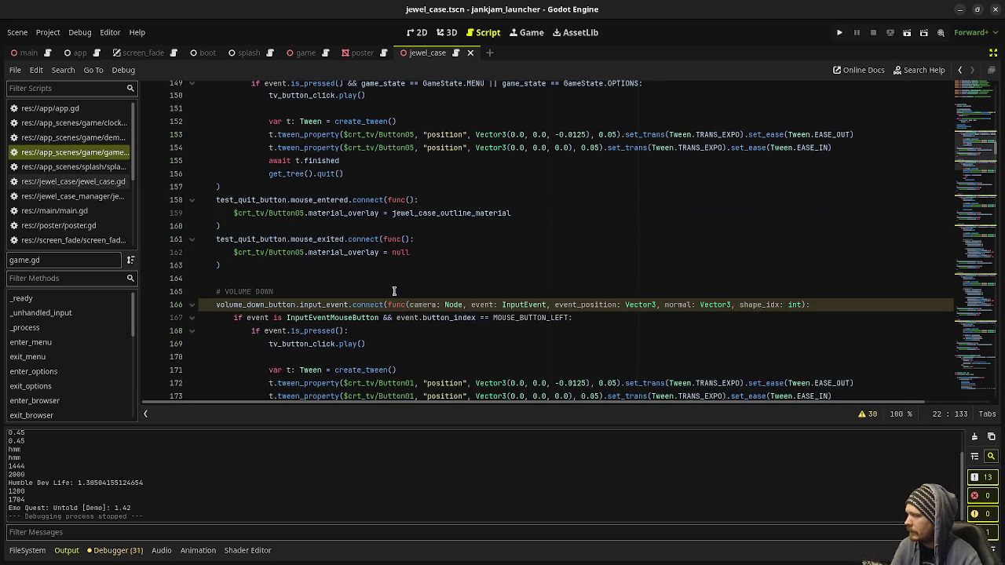
{"action": "scroll", "coordinate": [394, 292], "scroll_direction": "down", "scroll_amount": 8}
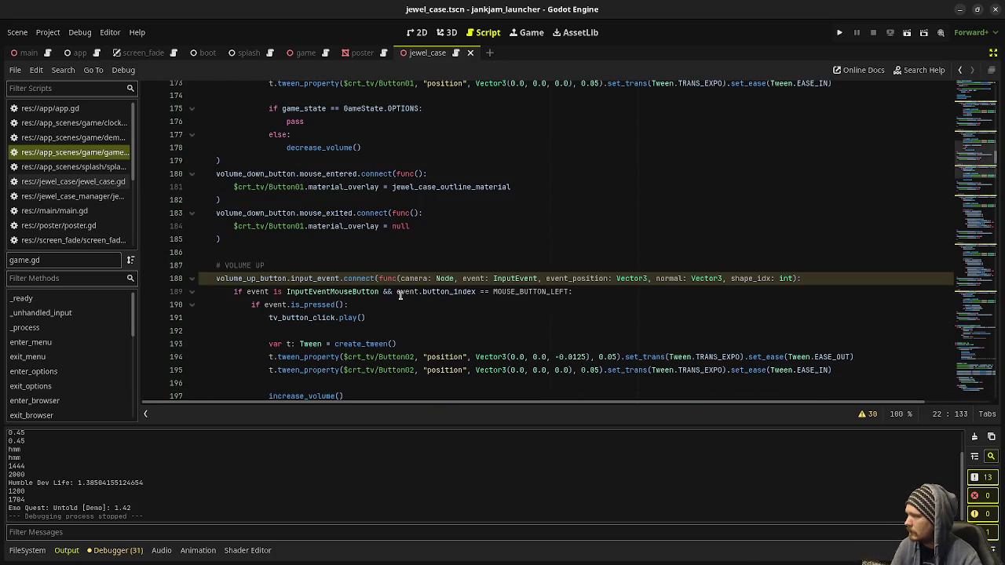
{"action": "scroll", "coordinate": [312, 206], "scroll_direction": "down", "scroll_amount": 3}
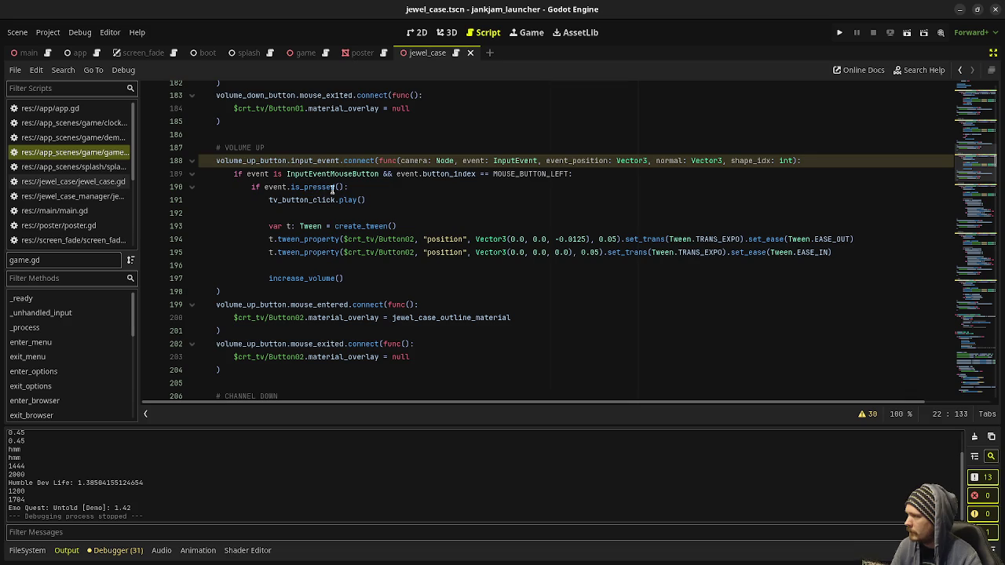
{"action": "double_click", "coordinate": [273, 160]}
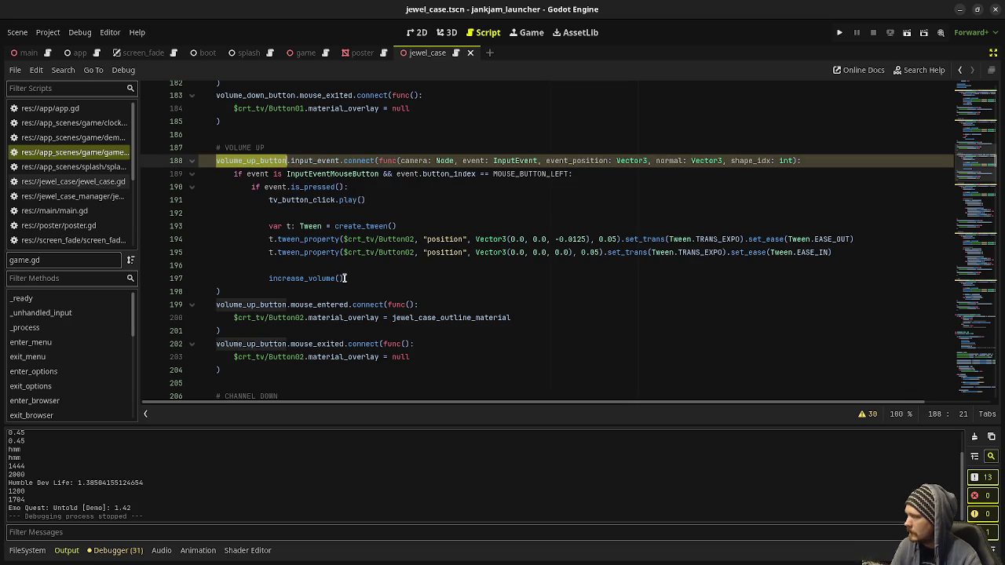
{"action": "scroll", "coordinate": [347, 280], "scroll_direction": "down", "scroll_amount": 6}
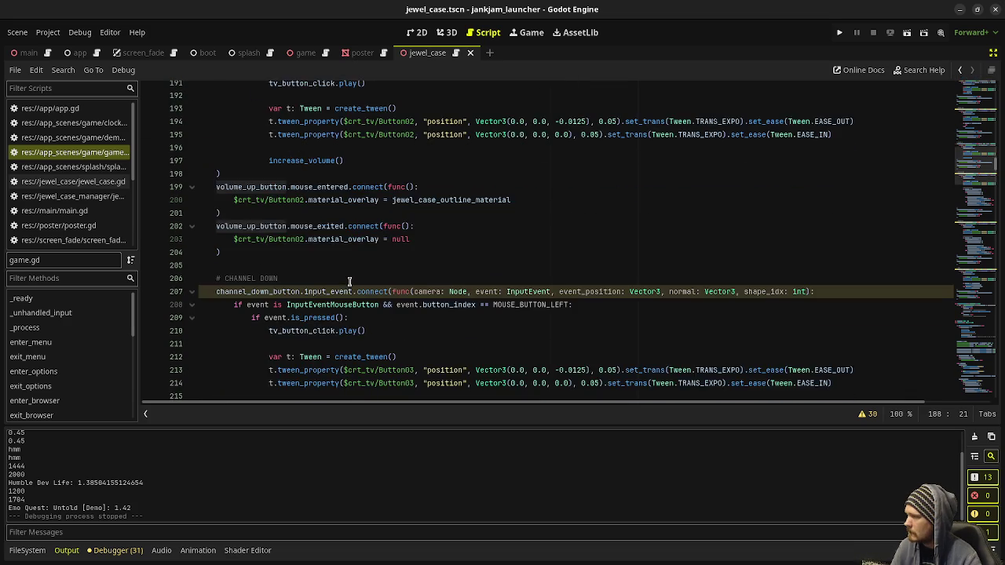
{"action": "scroll", "coordinate": [350, 281], "scroll_direction": "down", "scroll_amount": 2}
{"action": "left_click_drag", "start_coordinate": [423, 226], "coordinate": [268, 226]}
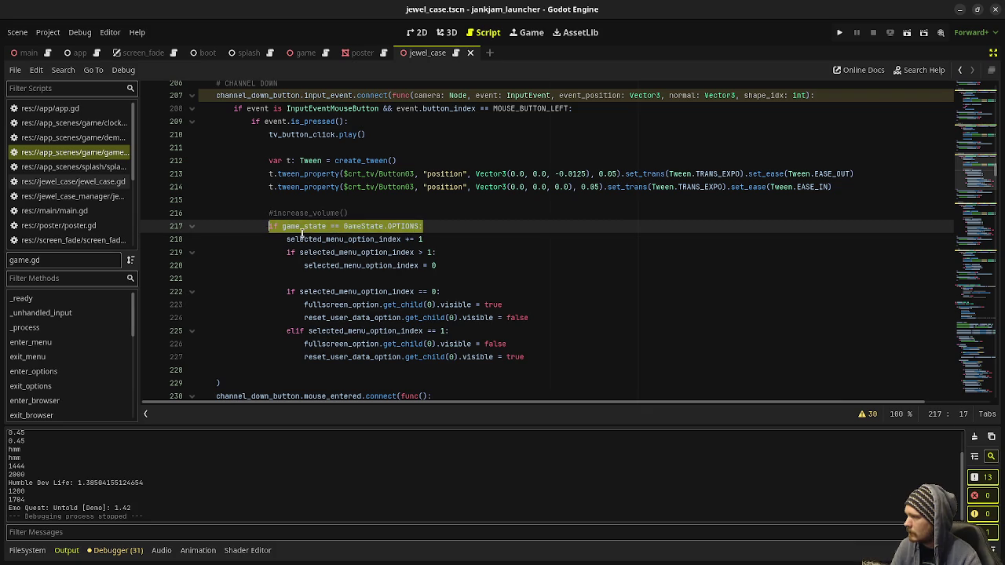
{"action": "scroll", "coordinate": [358, 262], "scroll_direction": "up", "scroll_amount": 8}
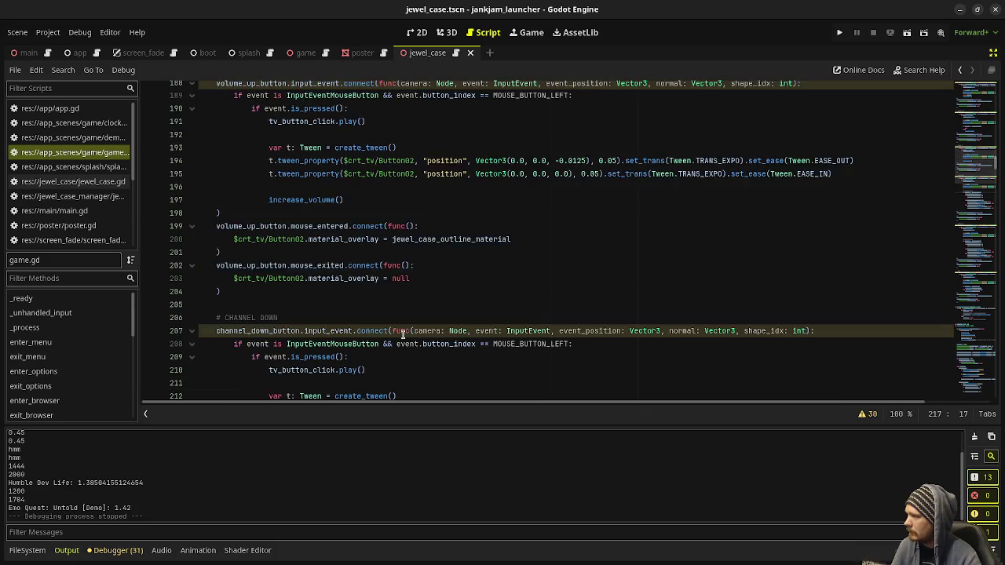
Replace the placeholder pass in volume down's options branch with tv_menu_accept()
{"action": "scroll", "coordinate": [403, 336], "scroll_direction": "up", "scroll_amount": 5}
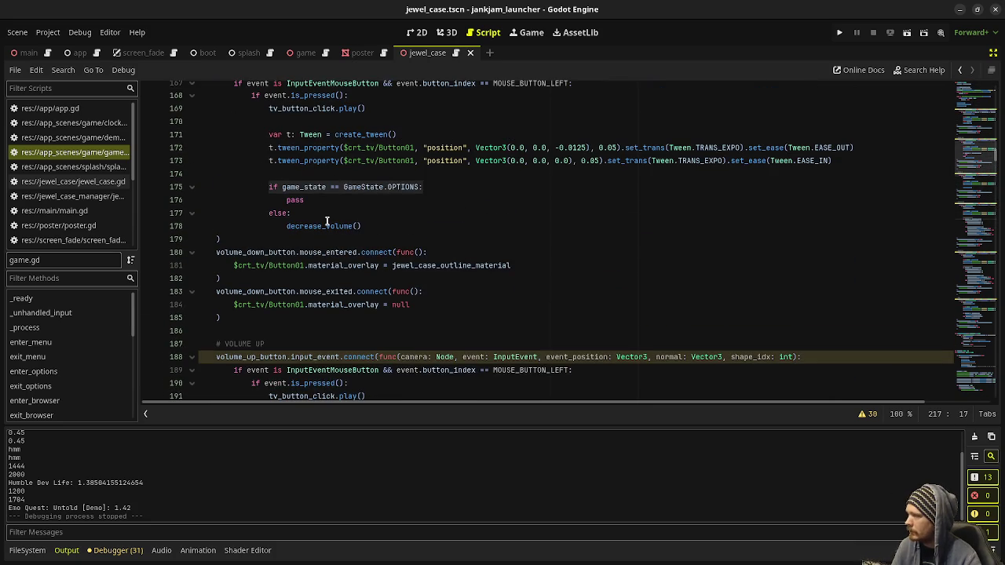
{"action": "left_click", "coordinate": [290, 199]}
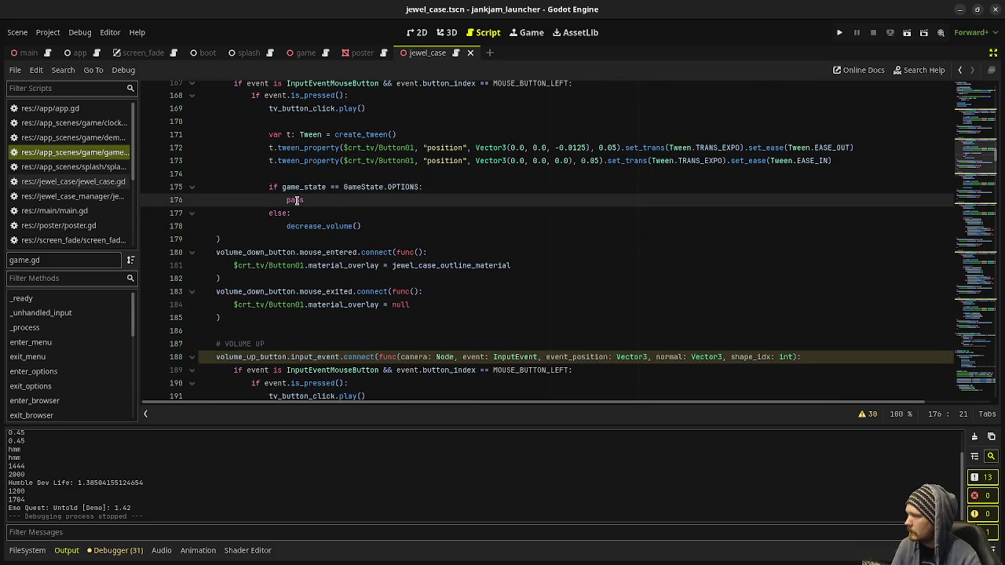
{"action": "double_click", "coordinate": [297, 200]}
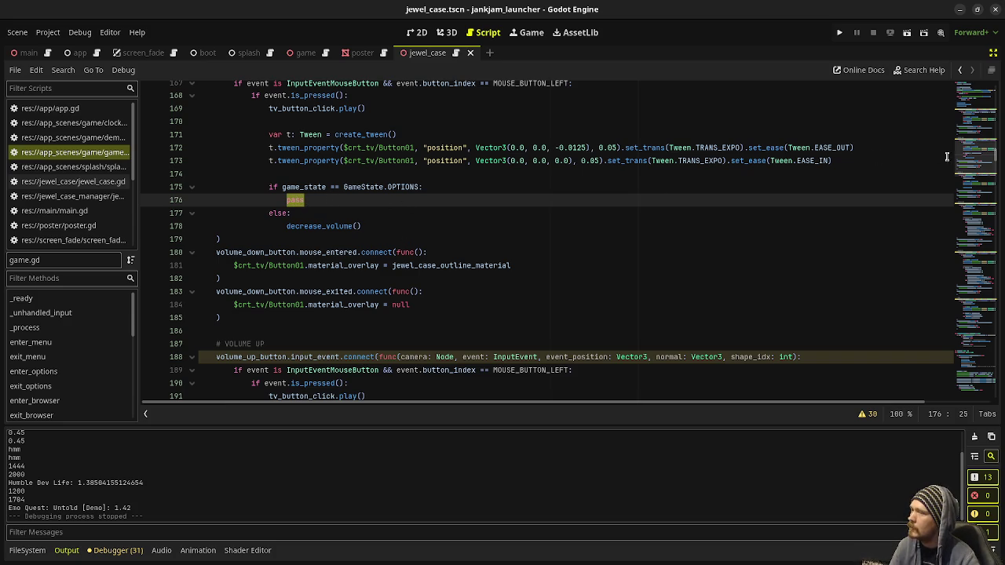
{"action": "left_click", "coordinate": [977, 385]}
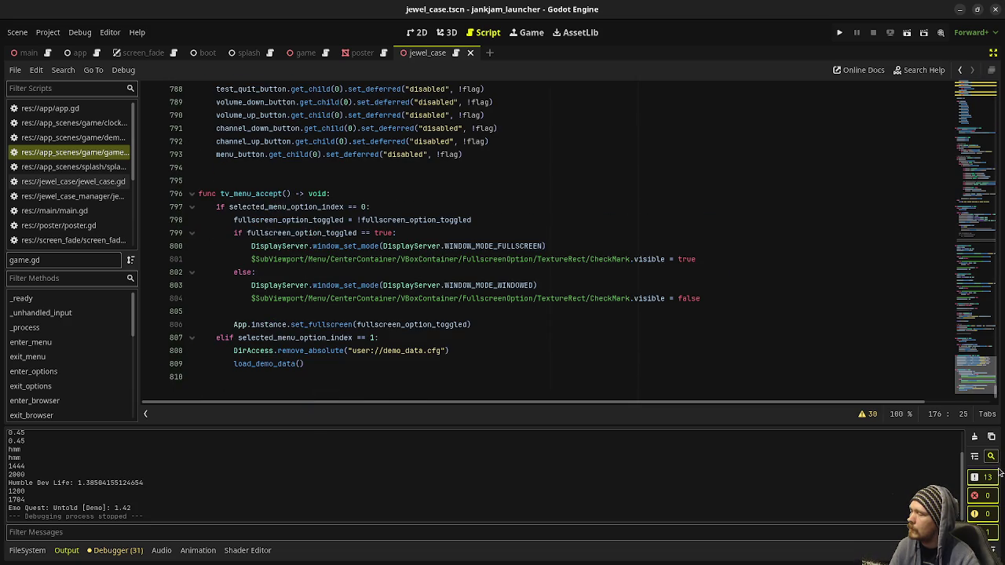
{"action": "mouse_move", "coordinate": [977, 376]}
{"action": "left_mouse_down"}
{"action": "mouse_move", "coordinate": [977, 133]}
{"action": "mouse_move", "coordinate": [977, 173]}
{"action": "left_mouse_up"}
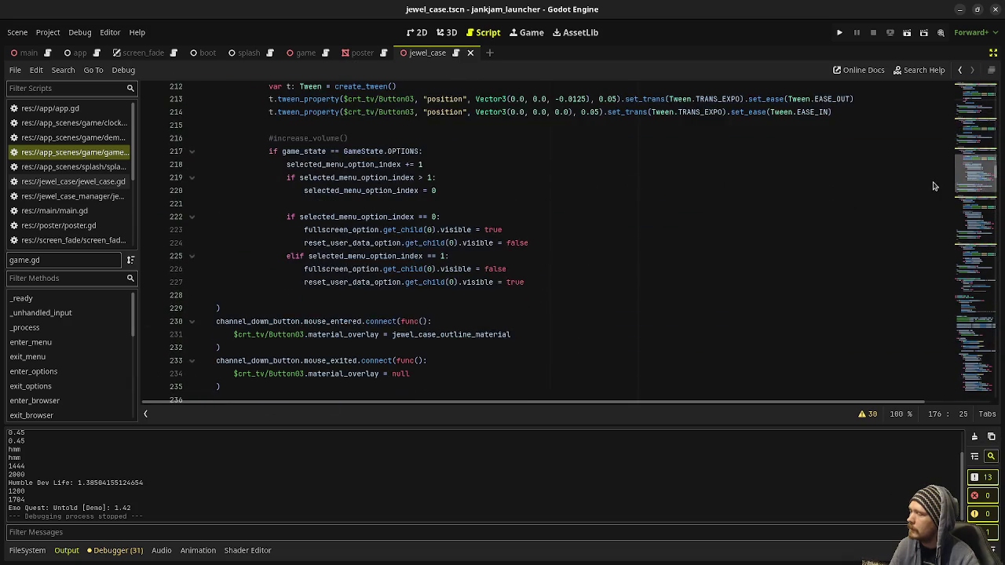
{"action": "scroll", "coordinate": [634, 272], "scroll_direction": "up", "scroll_amount": 12}
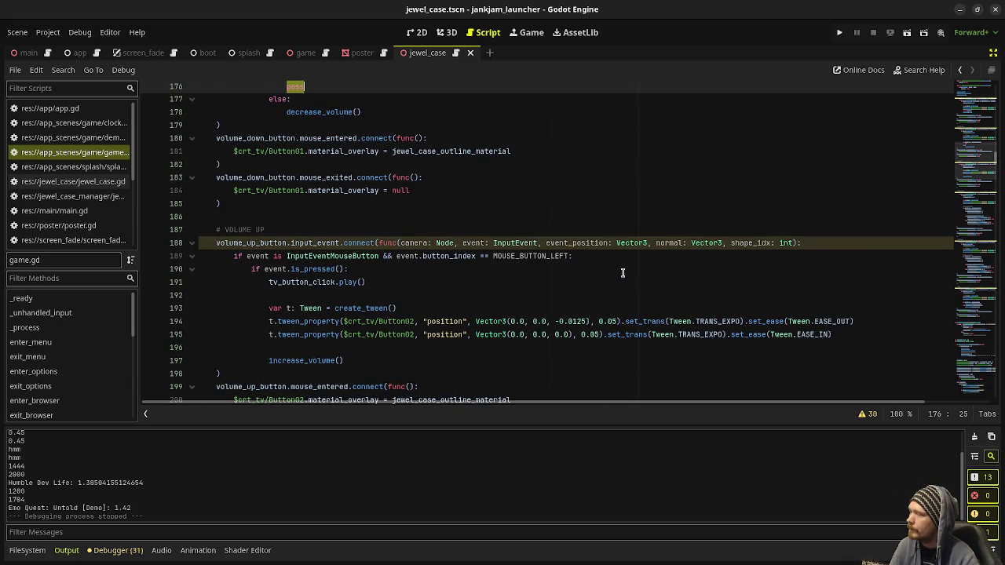
{"action": "scroll", "coordinate": [620, 275], "scroll_direction": "up", "scroll_amount": 3}
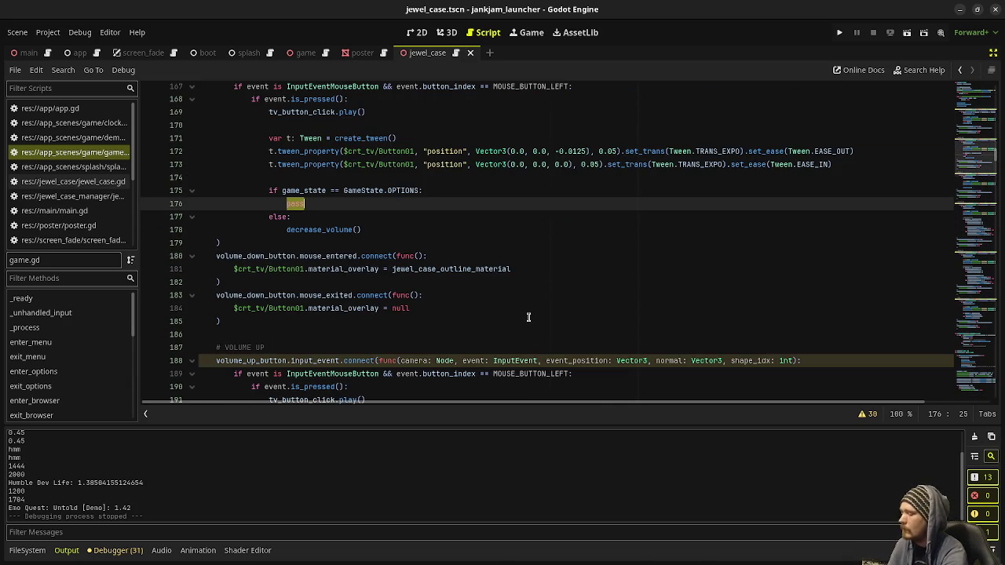
{"action": "type", "text": "tv_menu_accept()"}
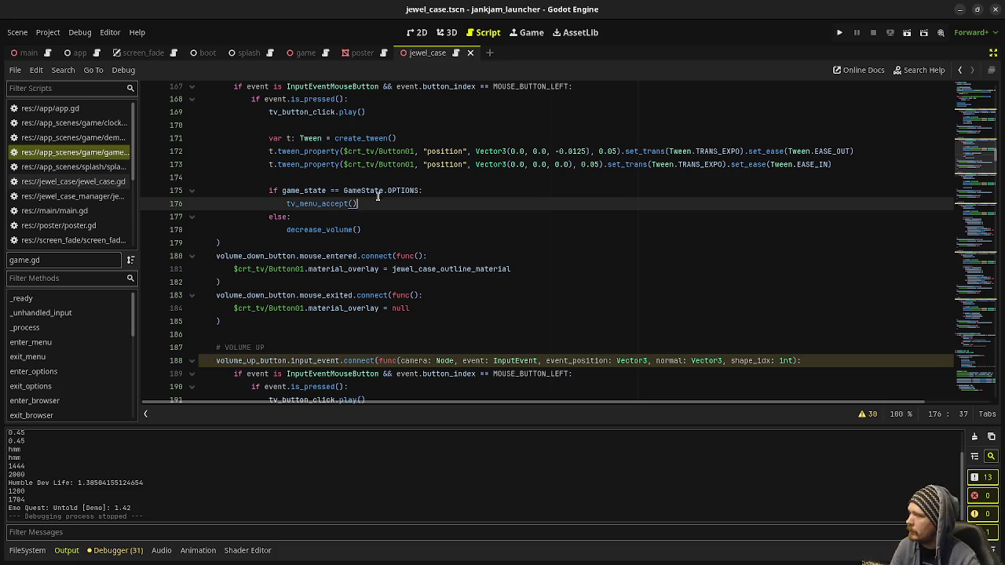
{"action": "left_click_drag", "start_coordinate": [357, 204], "coordinate": [286, 203]}
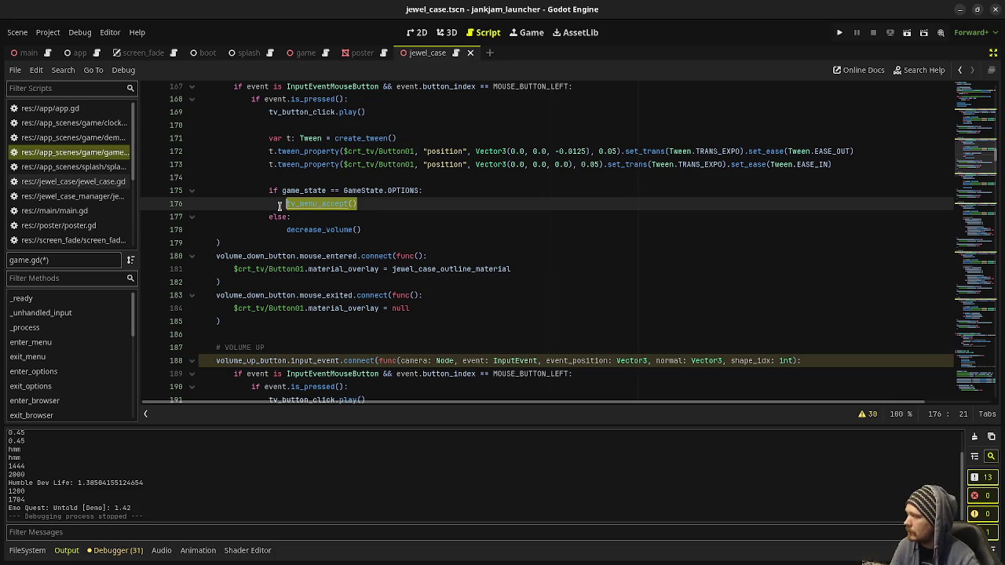
Nest increase_volume() under a pasted options check calling tv_menu_accept(), then save and run the game
{"action": "scroll", "coordinate": [425, 295], "scroll_direction": "down", "scroll_amount": 3}
{"action": "scroll", "coordinate": [384, 245], "scroll_direction": "up", "scroll_amount": 1}
{"action": "scroll", "coordinate": [365, 149], "scroll_direction": "down", "scroll_amount": 1}
{"action": "scroll", "coordinate": [365, 149], "scroll_direction": "up", "scroll_amount": 2}
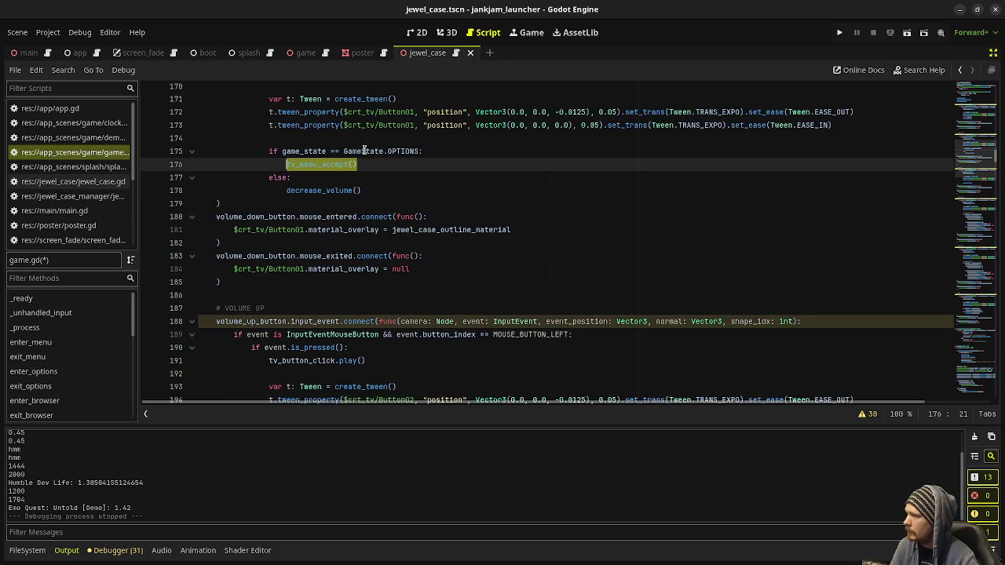
{"action": "left_click_drag", "start_coordinate": [301, 184], "coordinate": [336, 151]}
{"action": "key", "text": "ctrl+c"}
{"action": "scroll", "coordinate": [326, 245], "scroll_direction": "down", "scroll_amount": 5}
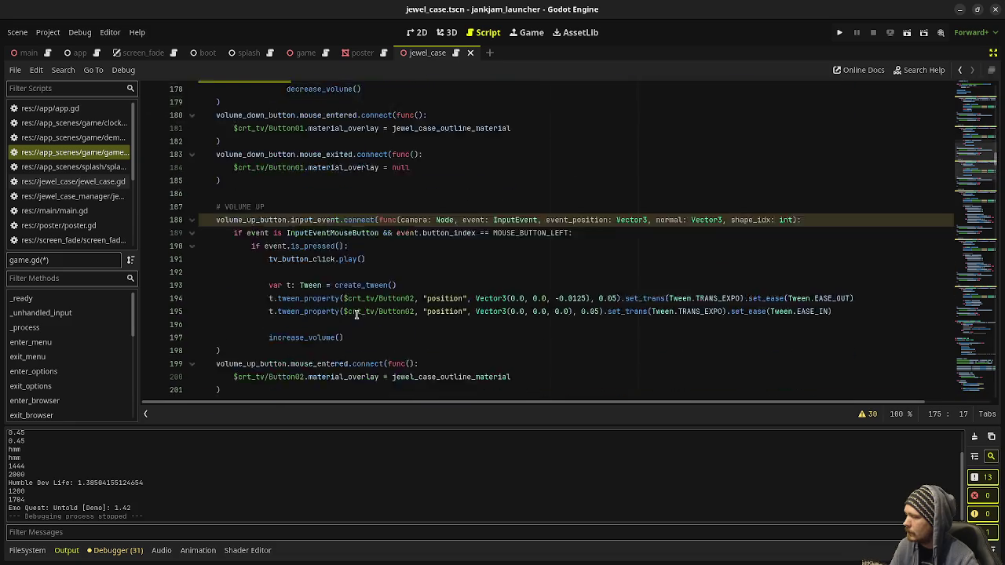
{"action": "left_click", "coordinate": [329, 231]}
{"action": "key", "text": "Return"}
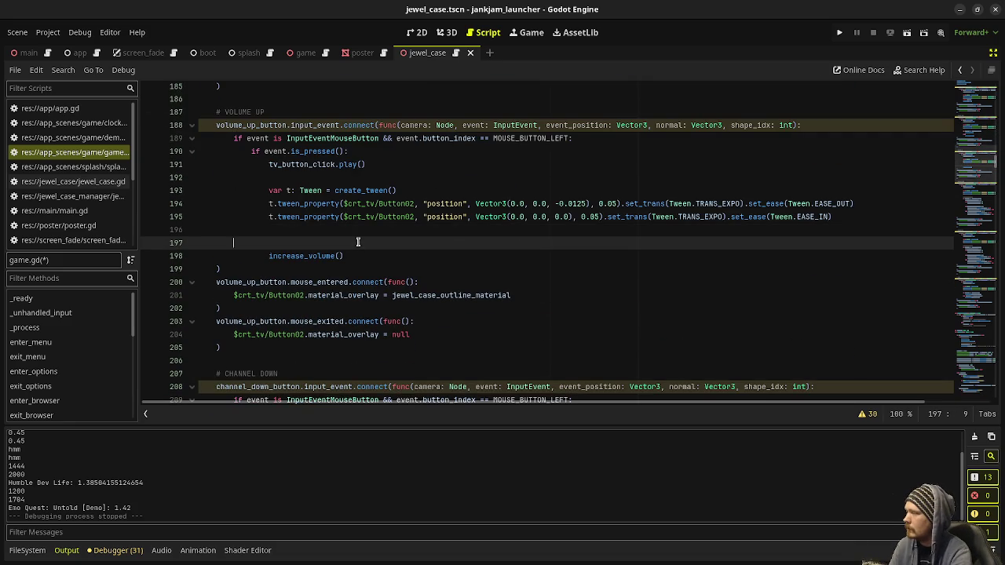
{"action": "key", "text": "ctrl+v"}
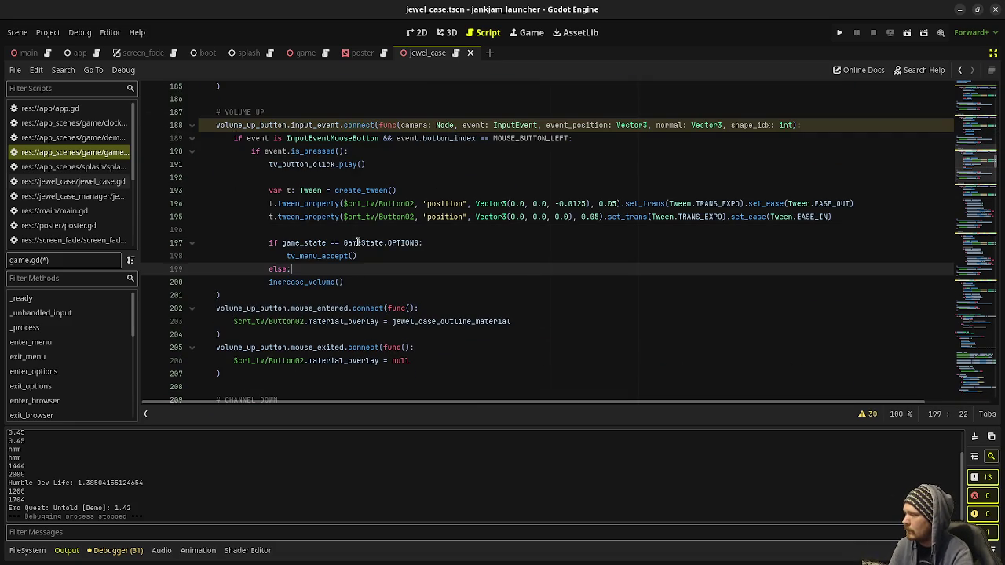
{"action": "key", "text": "Down"}
{"action": "key", "text": "Home"}
{"action": "key", "text": "Tab"}
{"action": "key", "text": "ctrl+s"}
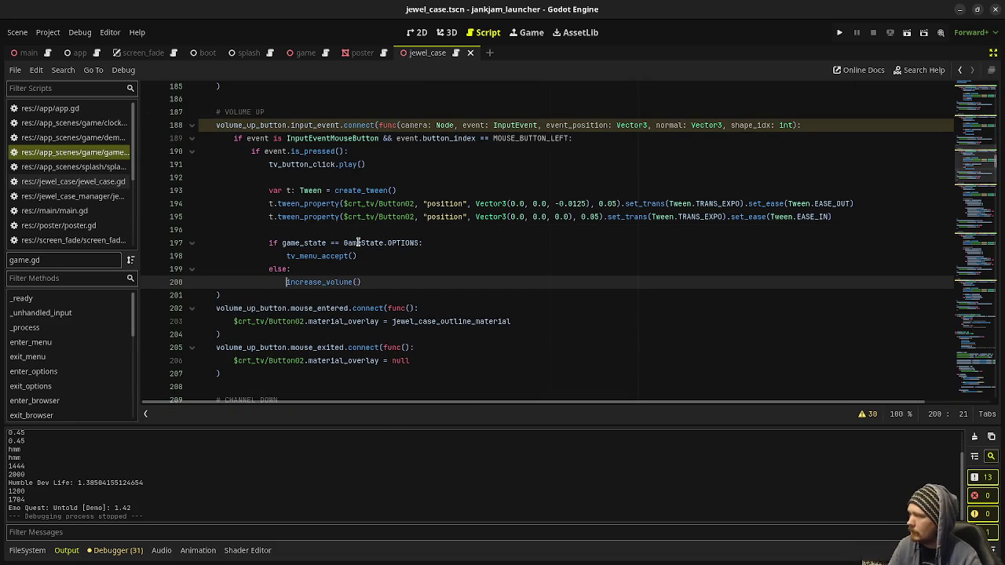
{"action": "key", "text": "F5"}
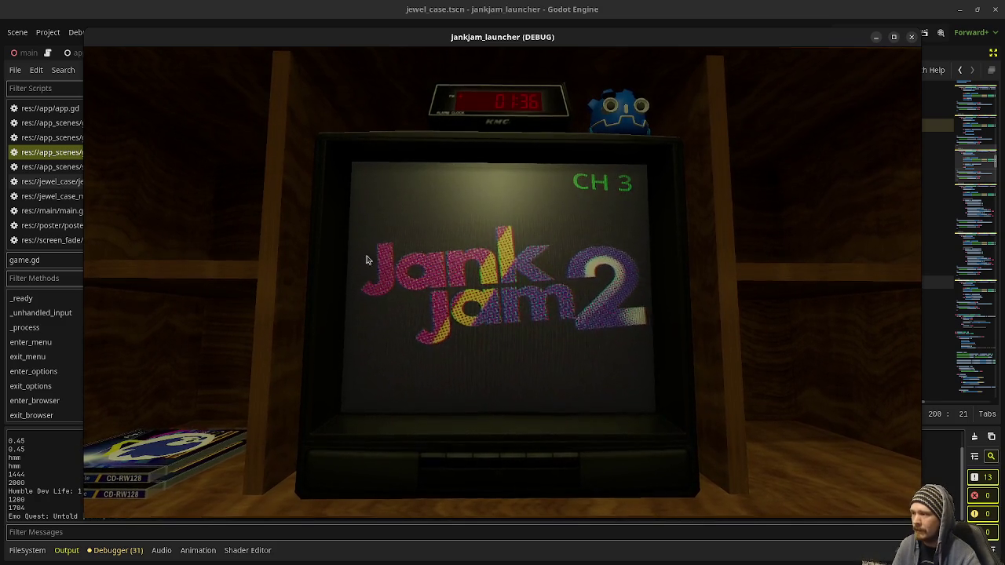
Return to the TV, open its options menu, cycle between entries, and turn Fullscreen on
{"action": "key", "text": "Return"}
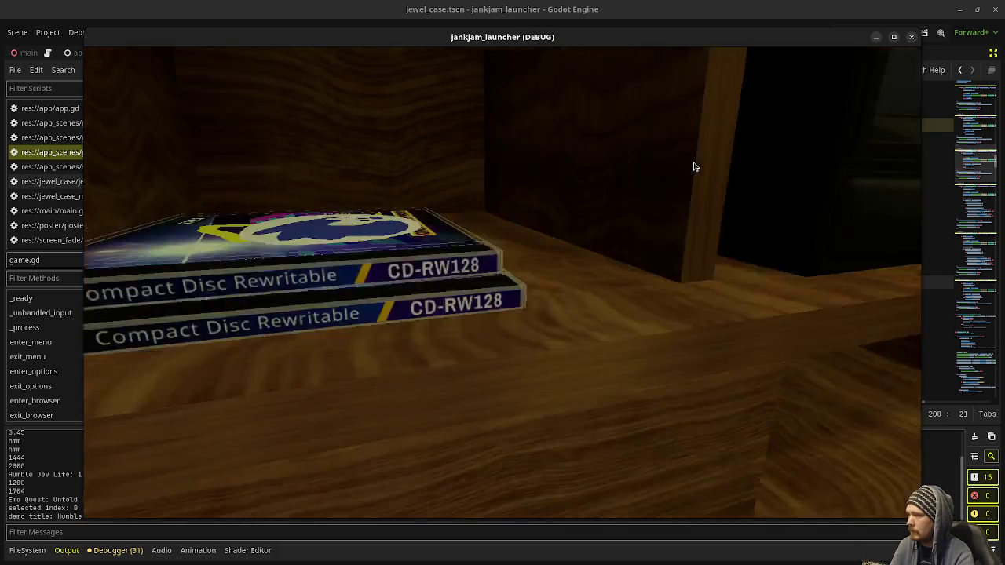
{"action": "key", "text": "Escape"}
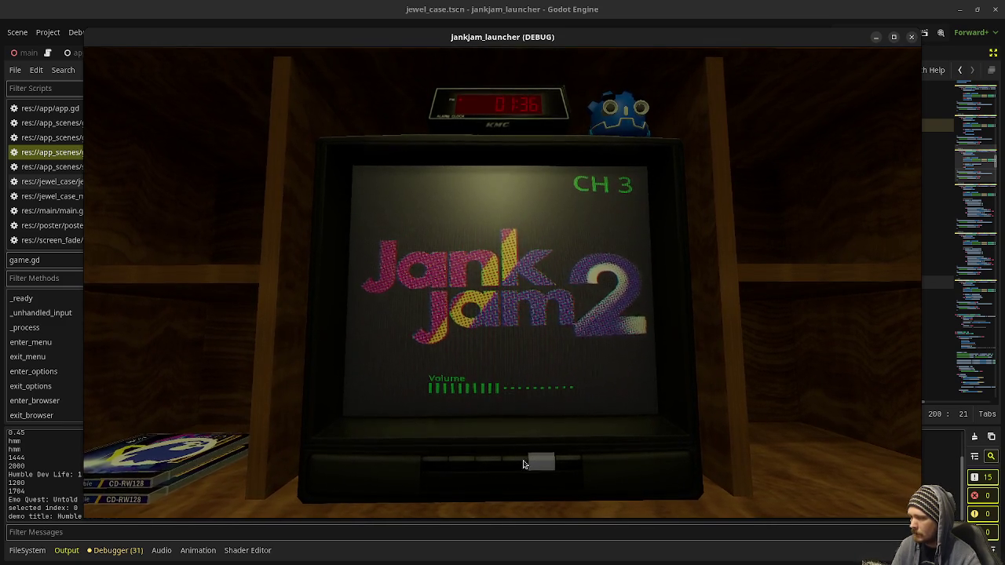
{"action": "left_click", "coordinate": [435, 466]}
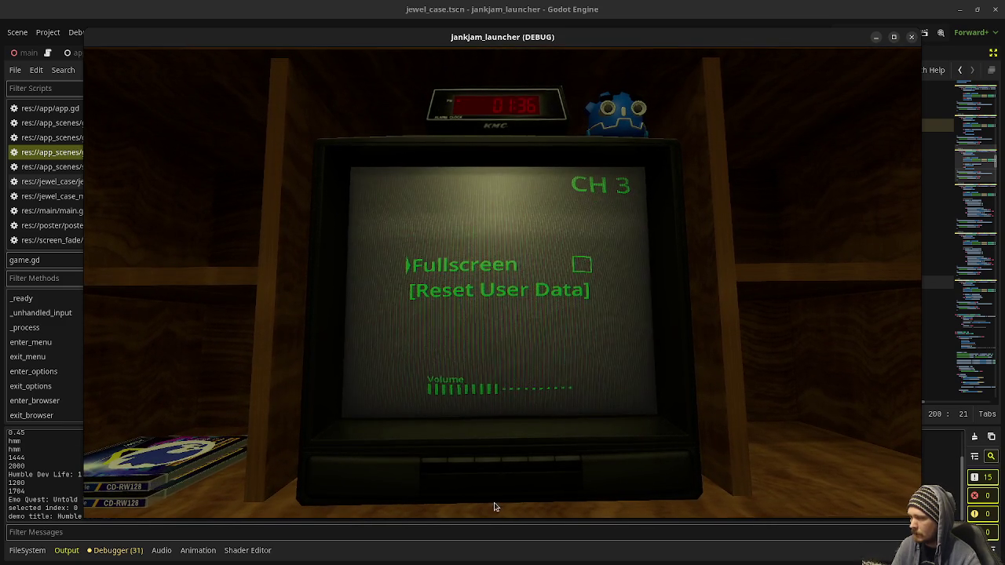
{"action": "left_click", "coordinate": [538, 469]}
{"action": "left_click", "coordinate": [513, 465]}
{"action": "left_click", "coordinate": [518, 468]}
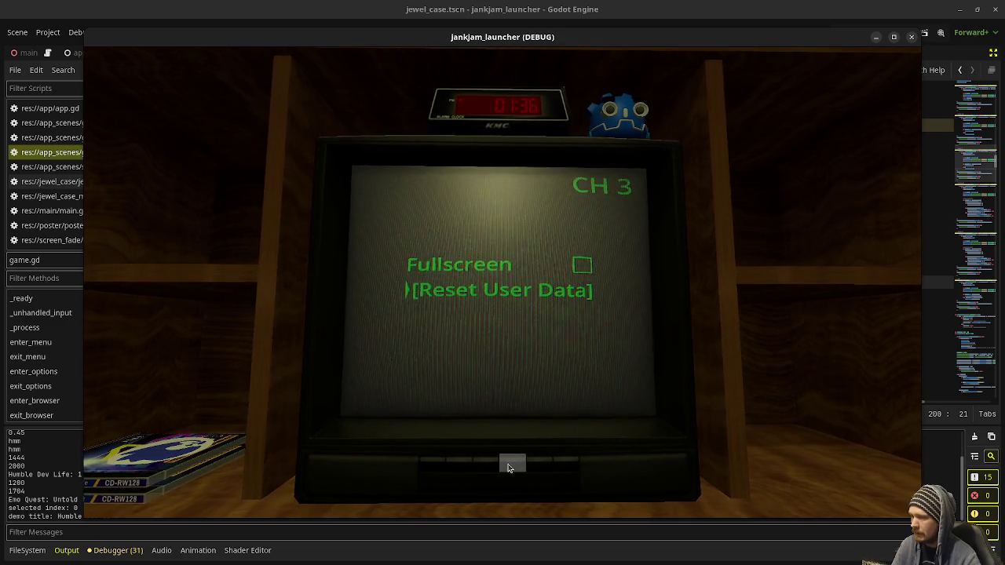
{"action": "left_click", "coordinate": [507, 467]}
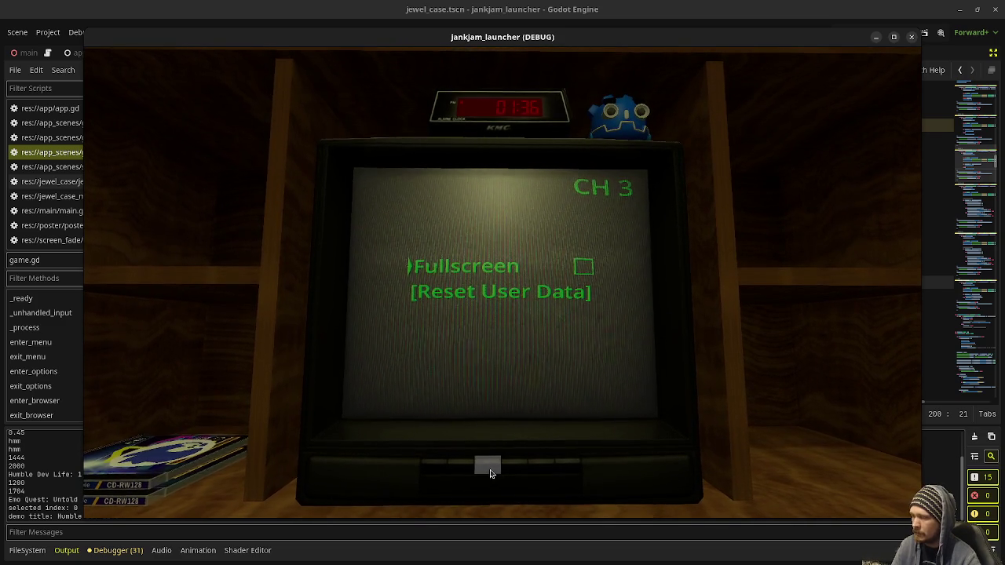
{"action": "left_click", "coordinate": [488, 469]}
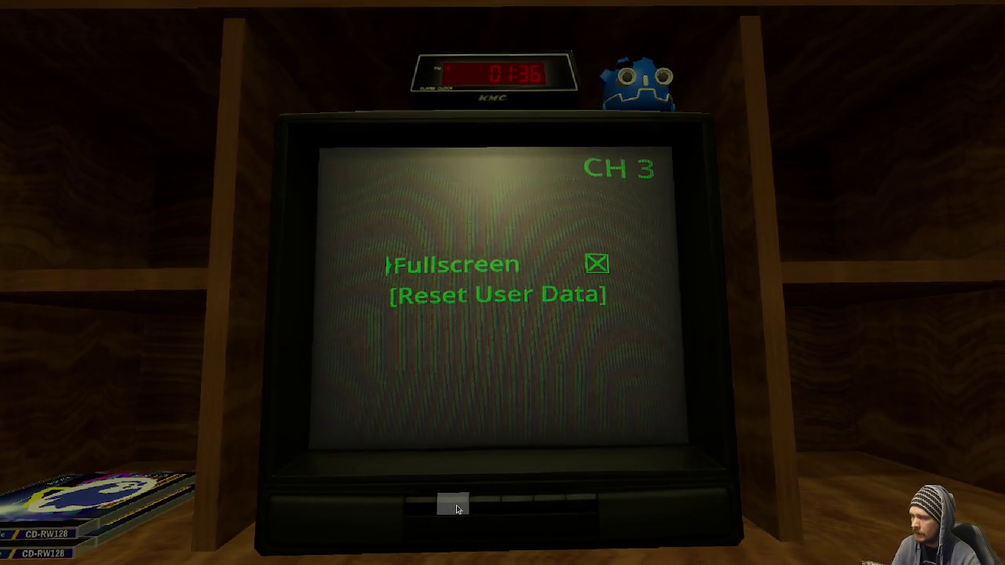
Turn Fullscreen off, switch the TV to its logo and volume bar, then reopen the settings menu
{"action": "left_click", "coordinate": [455, 509]}
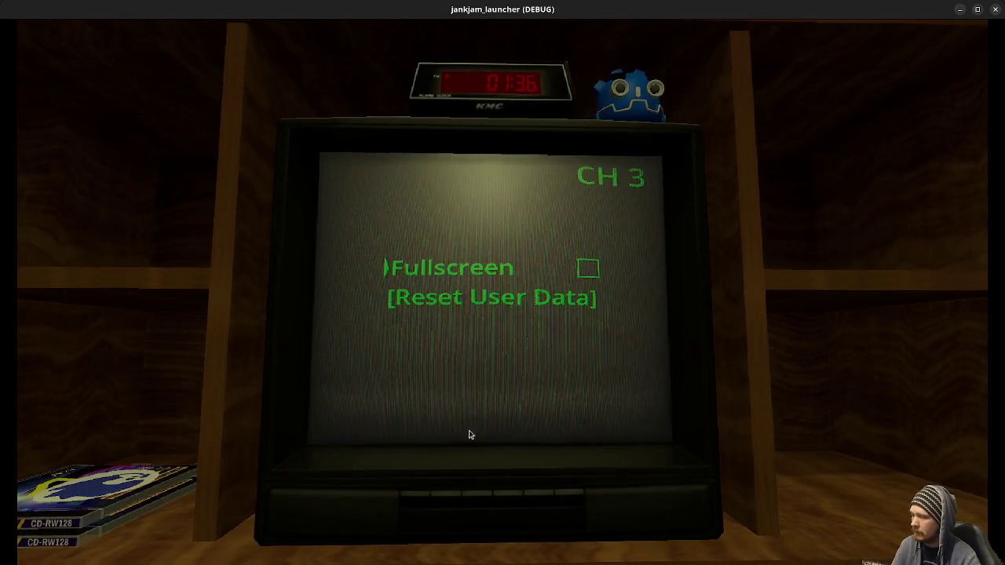
{"action": "left_click", "coordinate": [425, 496]}
{"action": "left_click", "coordinate": [478, 490]}
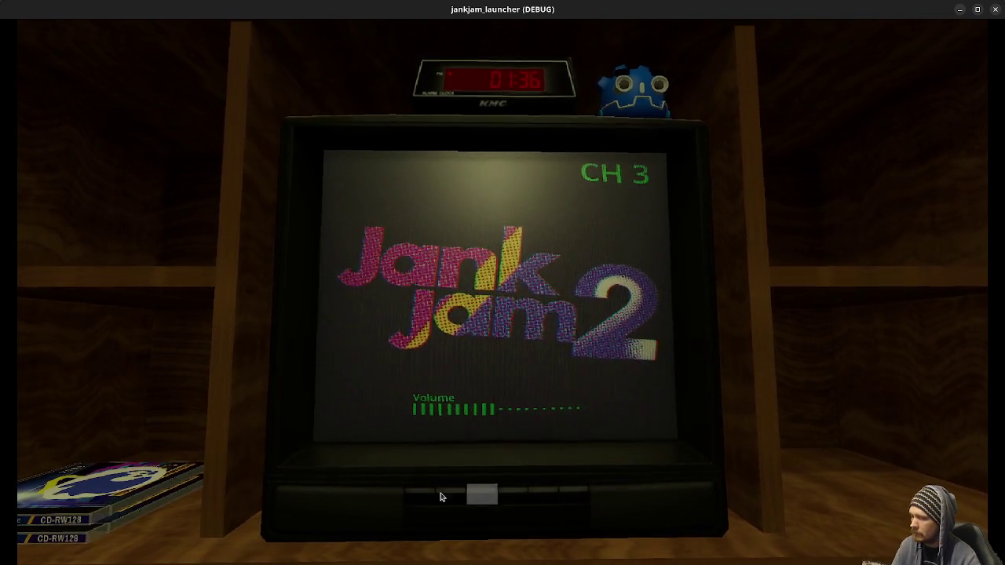
{"action": "left_click", "coordinate": [421, 497]}
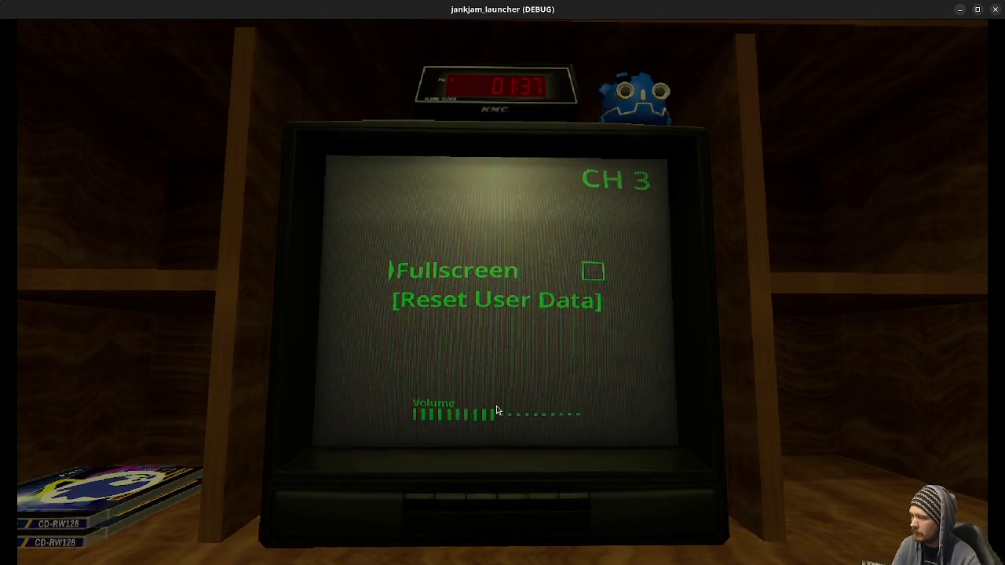
Toggle Fullscreen on and off three times with the TV buttons, then close the game
{"action": "left_click", "coordinate": [476, 505]}
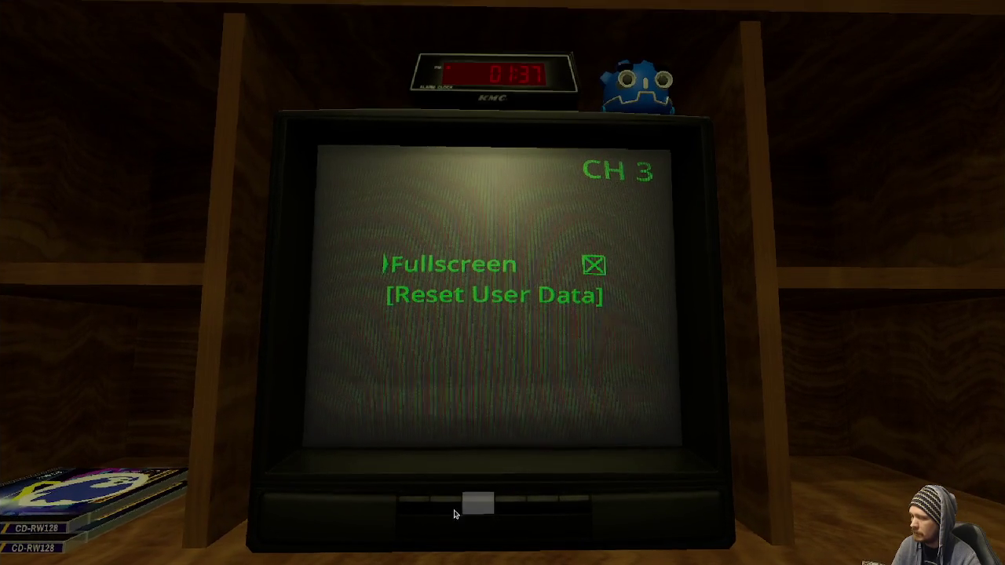
{"action": "left_click", "coordinate": [477, 505]}
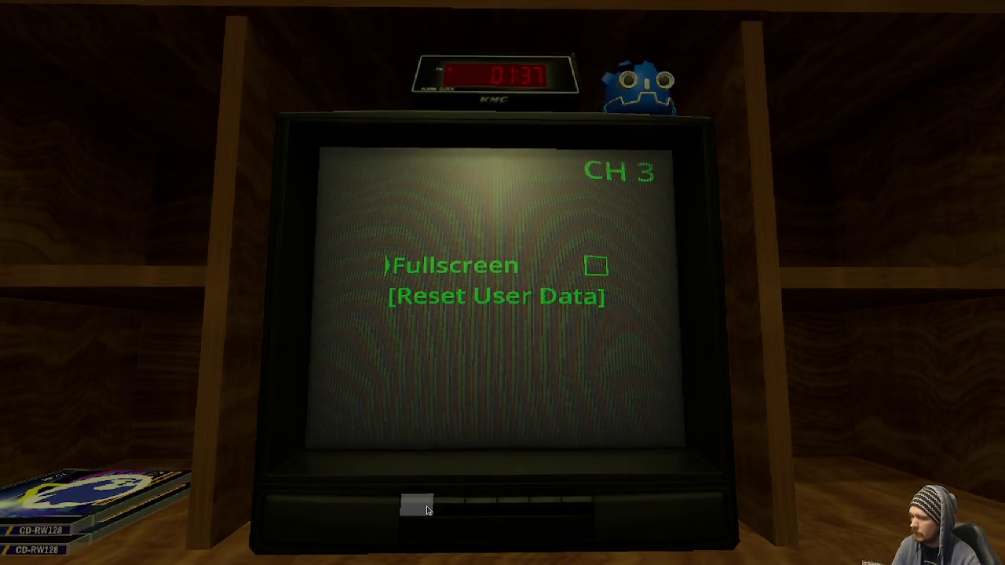
{"action": "left_click", "coordinate": [463, 509]}
{"action": "left_click", "coordinate": [476, 506]}
{"action": "left_click", "coordinate": [459, 501]}
{"action": "left_click", "coordinate": [461, 502]}
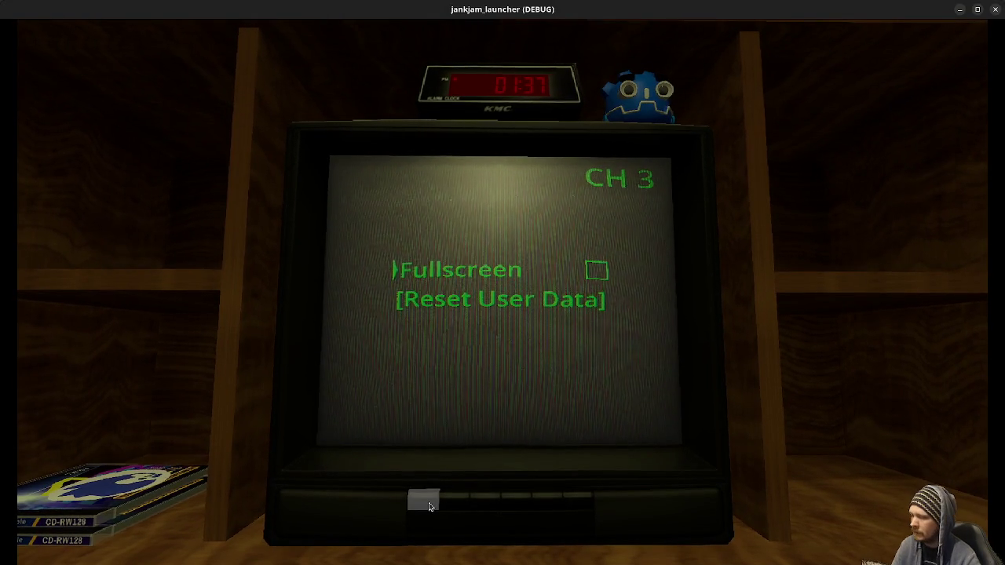
{"action": "left_click", "coordinate": [996, 12]}
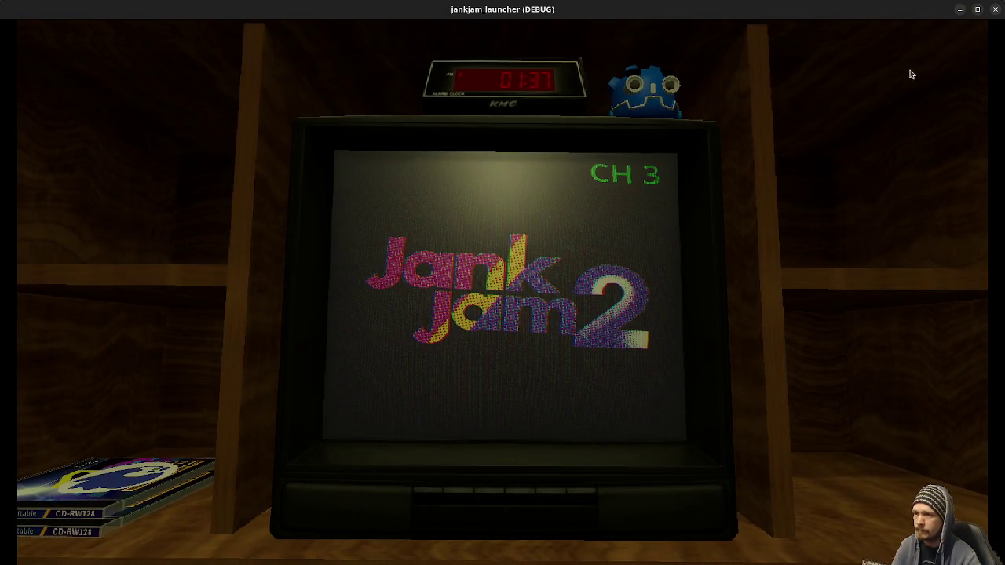
Remove the volume up/down note from the TODO list in game.gd
{"action": "scroll", "coordinate": [496, 299], "scroll_direction": "up", "scroll_amount": 15}
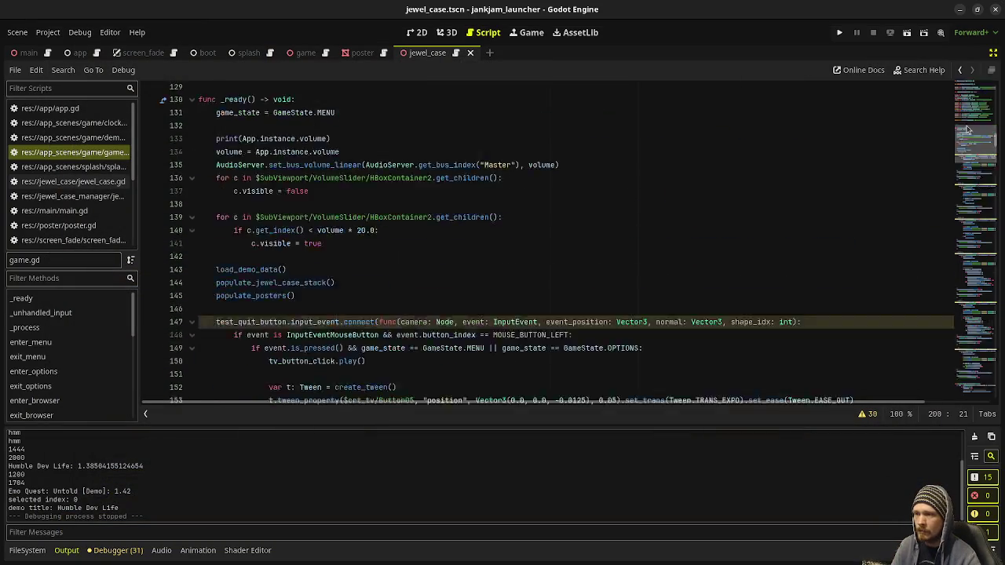
{"action": "scroll", "coordinate": [419, 274], "scroll_direction": "down", "scroll_amount": 4}
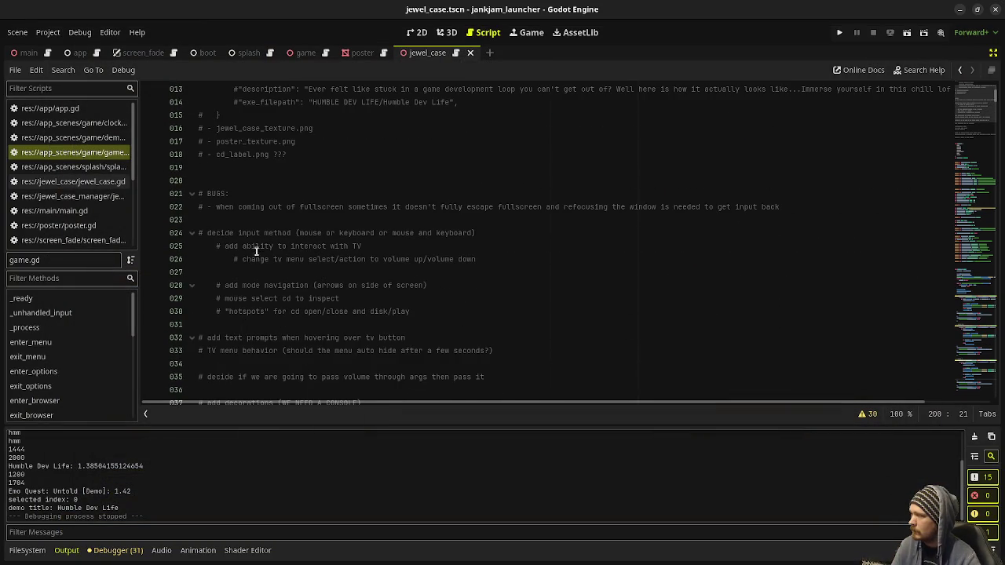
{"action": "left_click", "coordinate": [488, 259]}
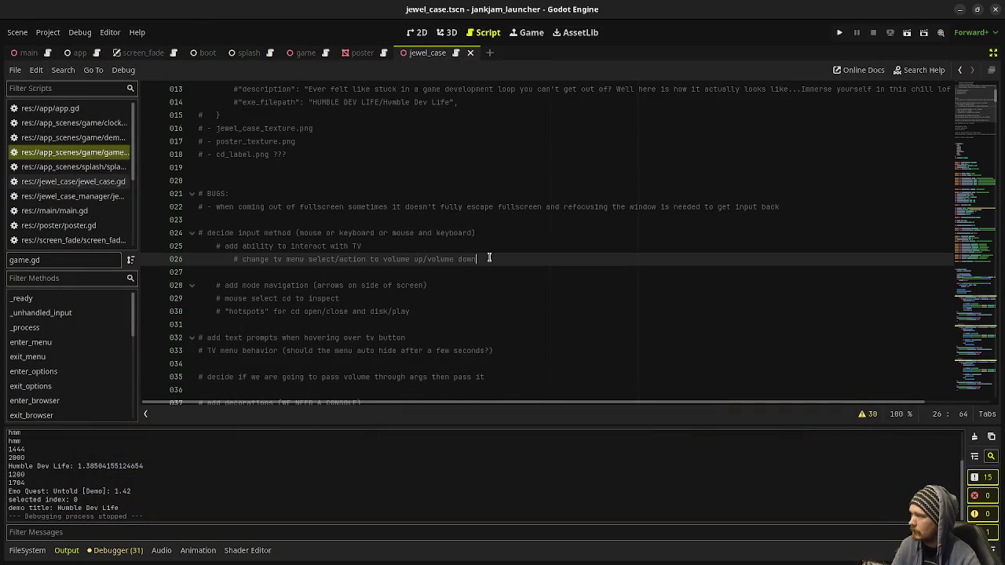
{"action": "left_click_drag", "start_coordinate": [489, 253], "coordinate": [490, 248]}
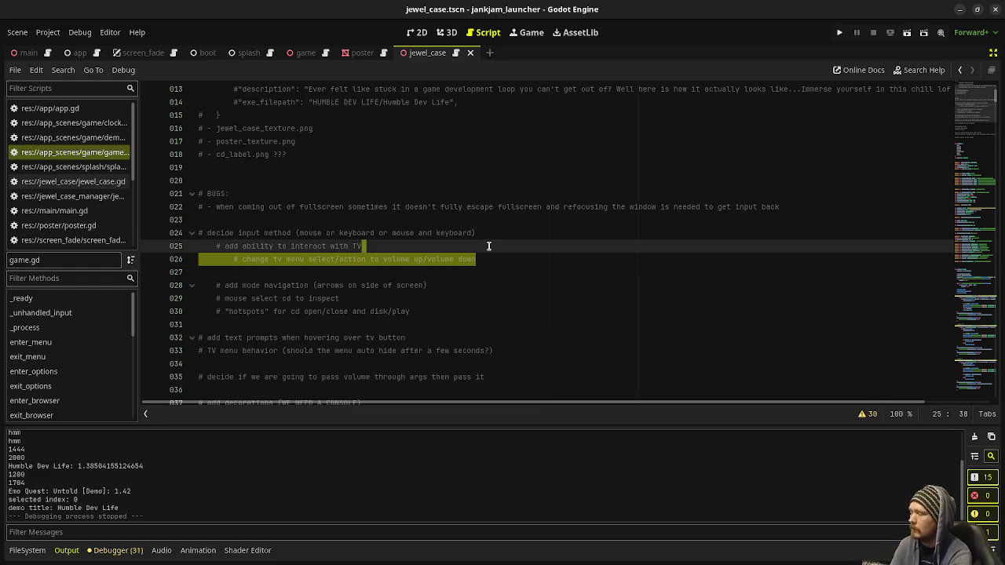
{"action": "type", "text": " with keyboard"}
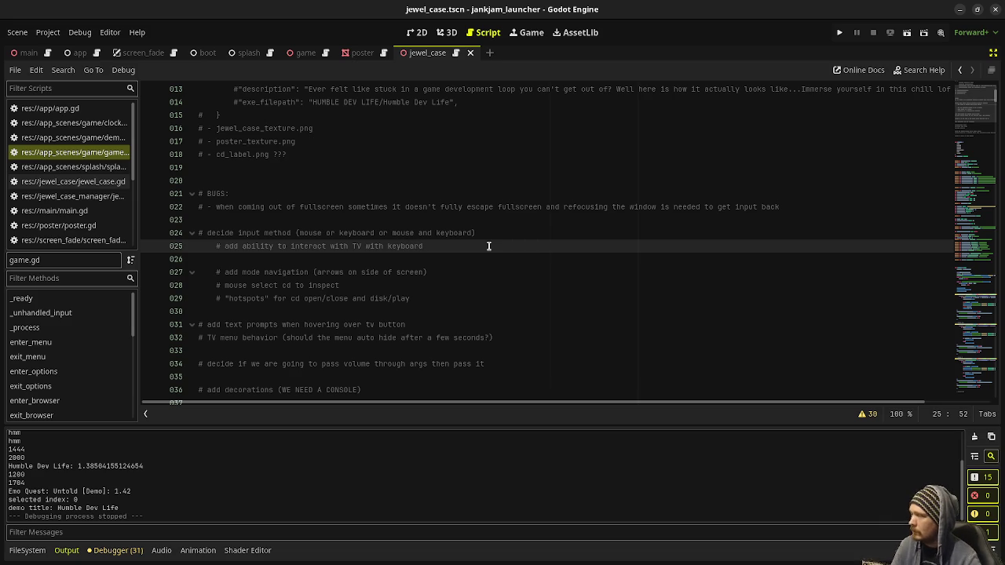
{"action": "key", "text": "BackSpace"}
{"action": "key", "text": "BackSpace"}
{"action": "key", "text": "BackSpace"}
{"action": "key", "text": "BackSpace"}
{"action": "key", "text": "BackSpace"}
{"action": "key", "text": "BackSpace"}
Add KEYBOARD and MOUSE heading lines above the TV and navigation notes, and save
{"action": "key", "text": "Up"}
{"action": "key", "text": "End"}
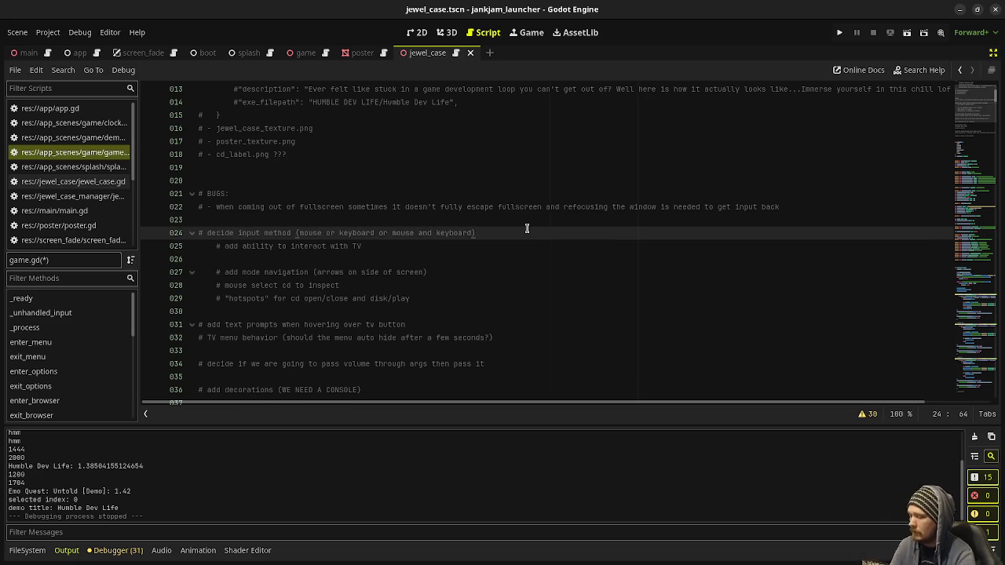
{"action": "key", "text": "Return"}
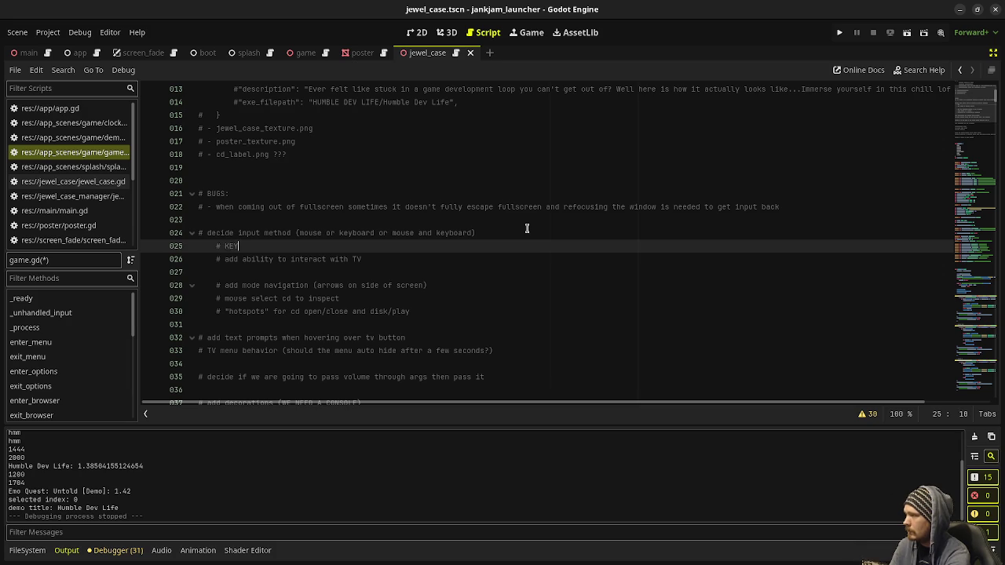
{"action": "key", "text": "Down"}
{"action": "key", "text": "Down"}
{"action": "key", "text": "Return"}
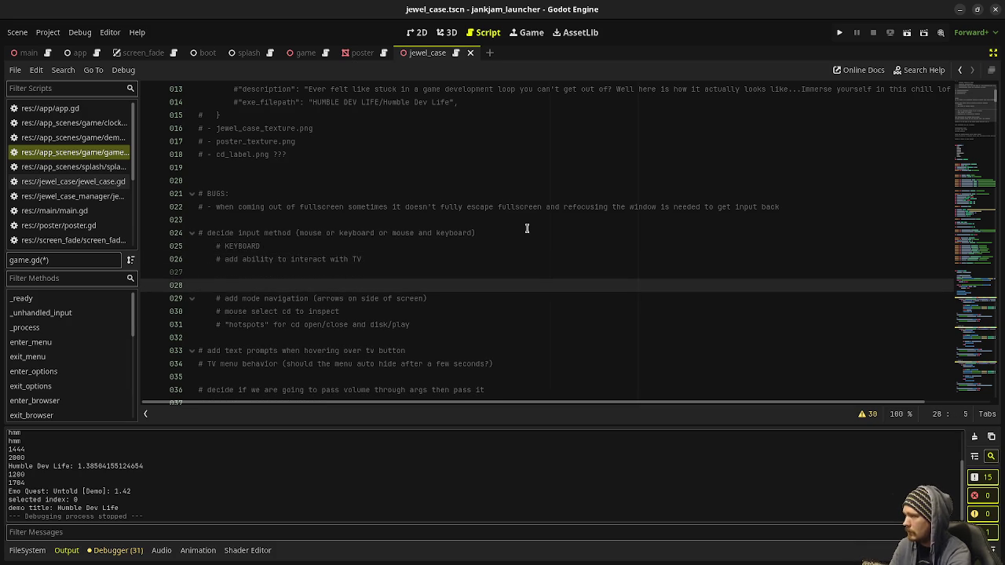
{"action": "type", "text": "USE"}
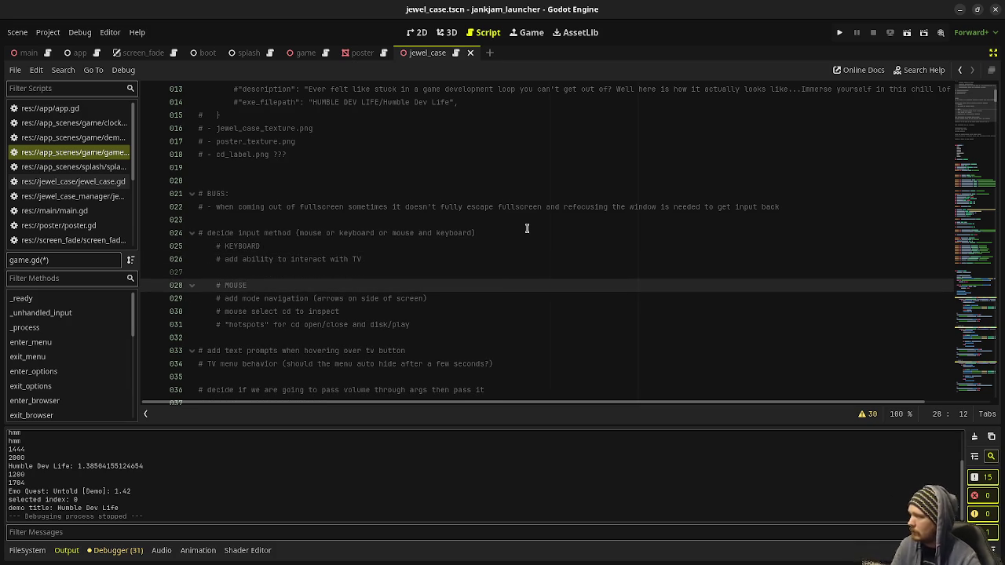
{"action": "left_click", "coordinate": [510, 272]}
{"action": "key", "text": "ctrl+s"}
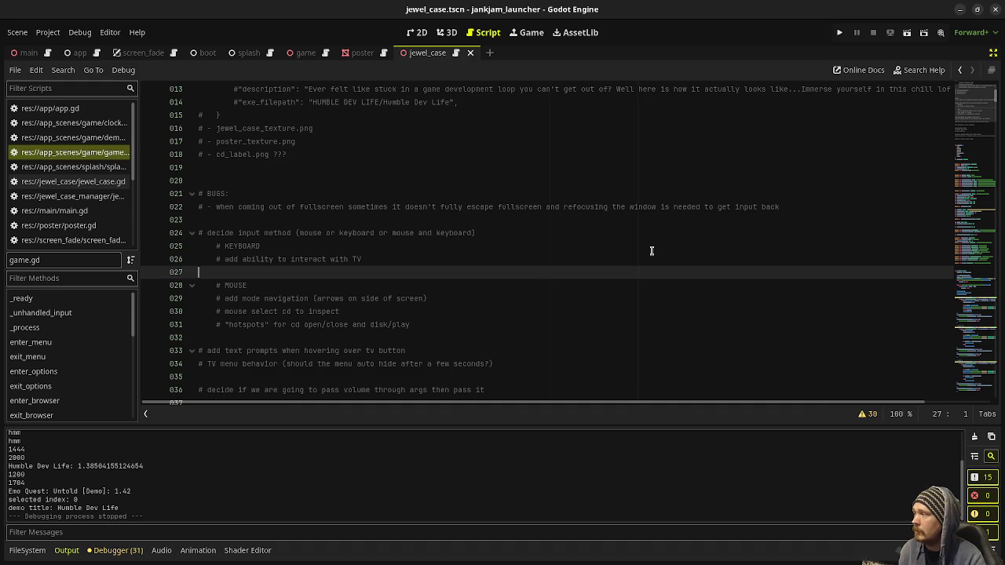
{"action": "left_click", "coordinate": [79, 52]}
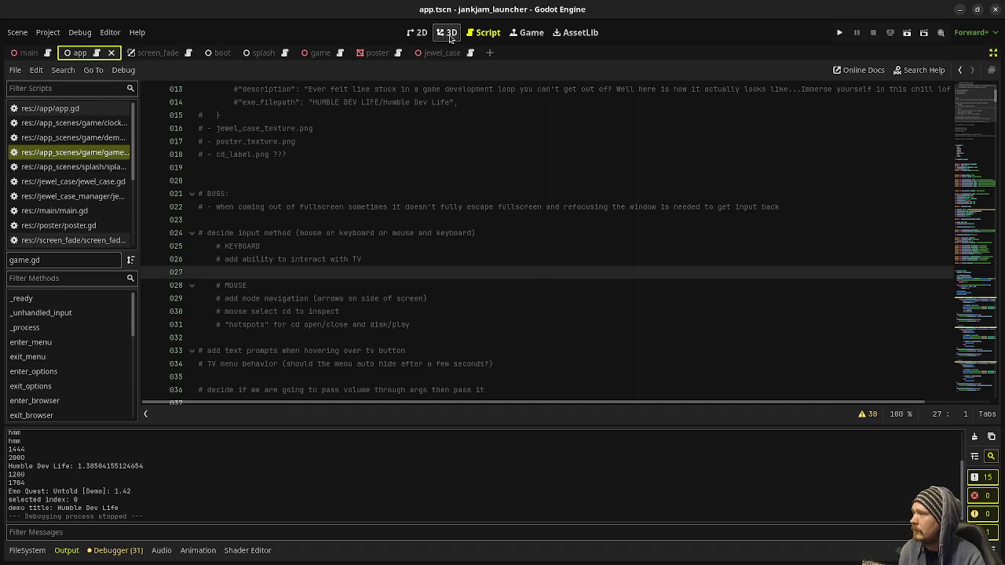
Show the app scene in the 3D view and select its SceneRoot and ScreenFade nodes
{"action": "left_click", "coordinate": [449, 34]}
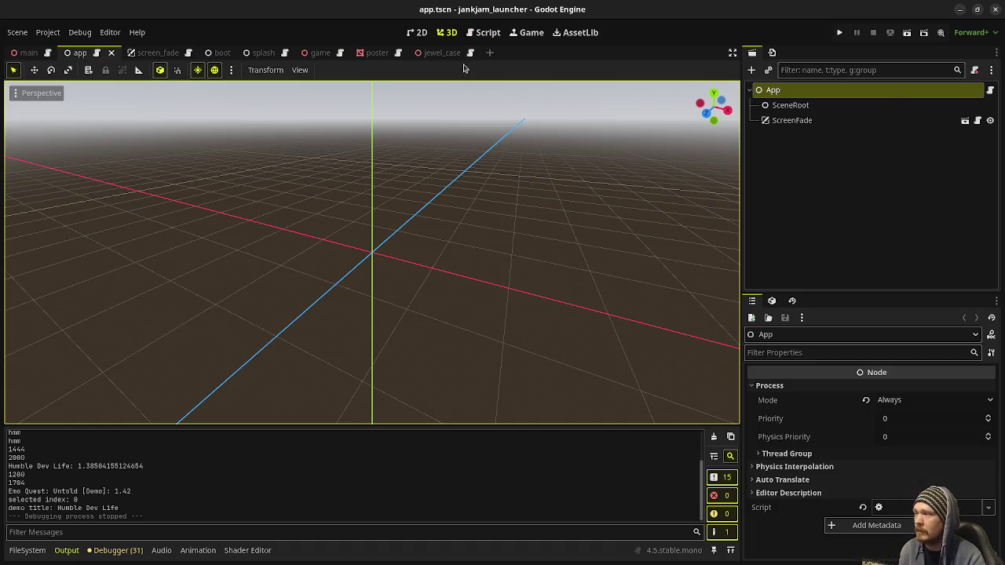
{"action": "left_click", "coordinate": [783, 106]}
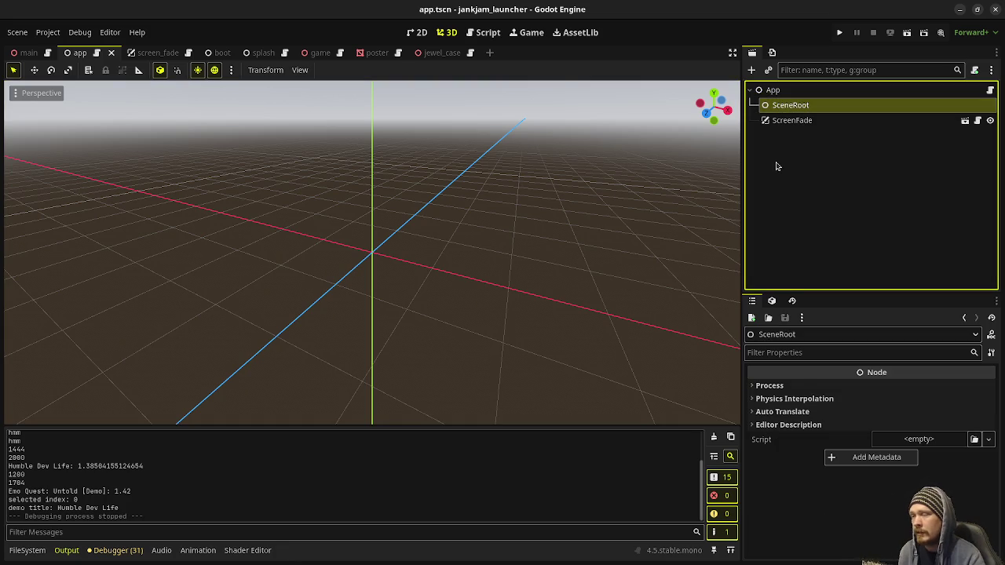
{"action": "left_click", "coordinate": [787, 124]}
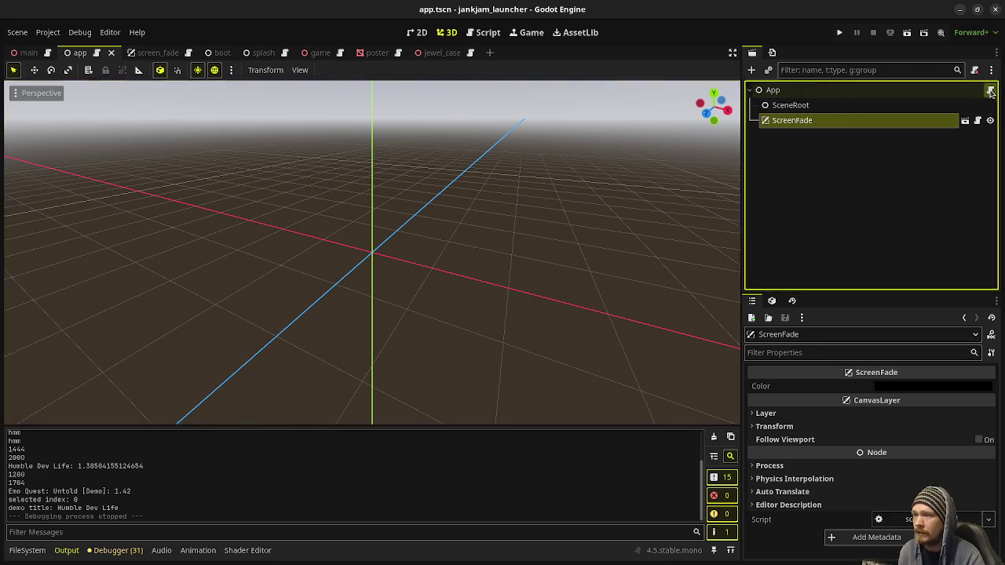
Open app.gd, highlight the load_scene("boot") and change_scene("game") lines in _ready, then show the boot scene
{"action": "left_click", "coordinate": [991, 92]}
{"action": "scroll", "coordinate": [354, 237], "scroll_direction": "up", "scroll_amount": 10}
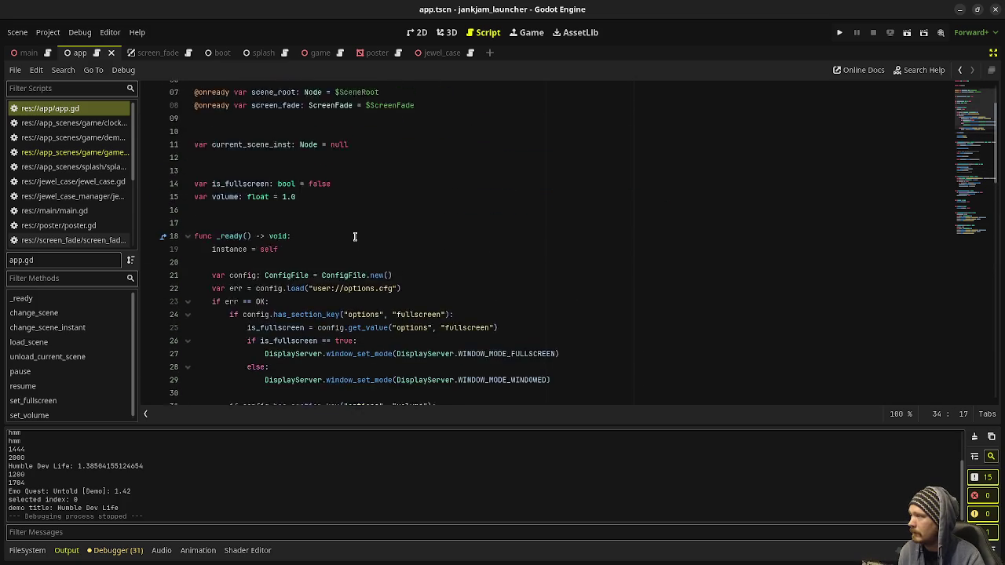
{"action": "scroll", "coordinate": [354, 236], "scroll_direction": "up", "scroll_amount": 2}
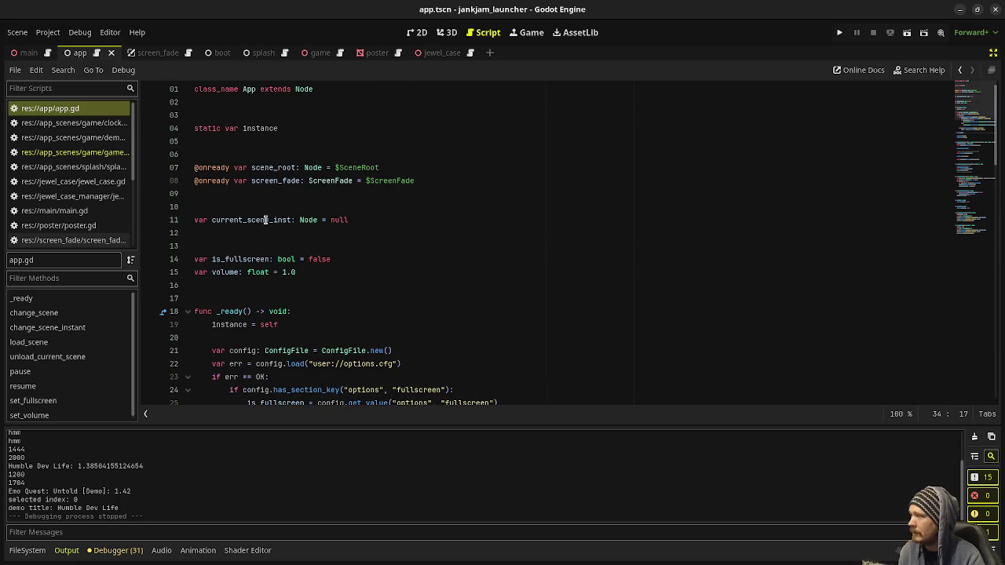
{"action": "scroll", "coordinate": [290, 263], "scroll_direction": "down", "scroll_amount": 5}
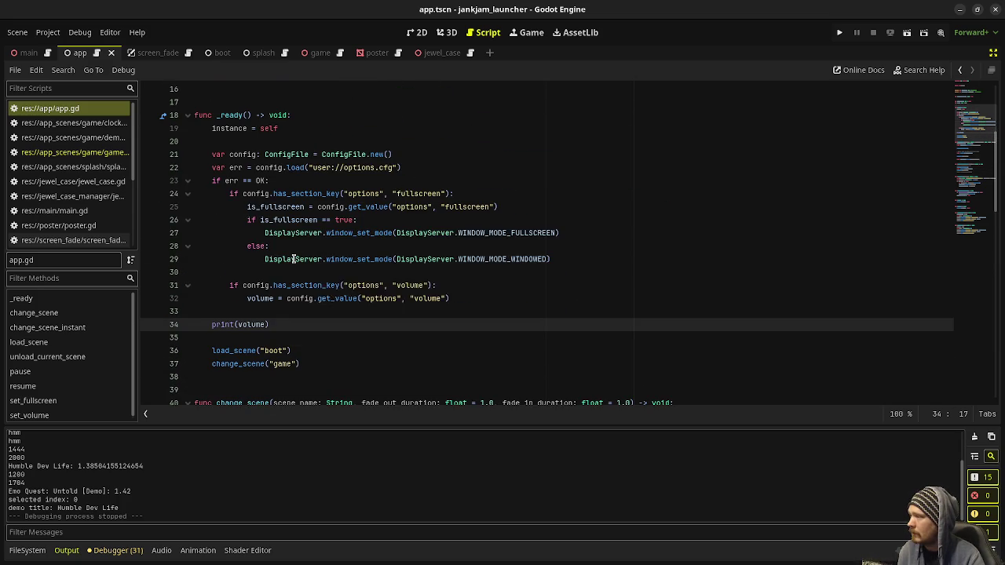
{"action": "scroll", "coordinate": [339, 313], "scroll_direction": "down", "scroll_amount": 3}
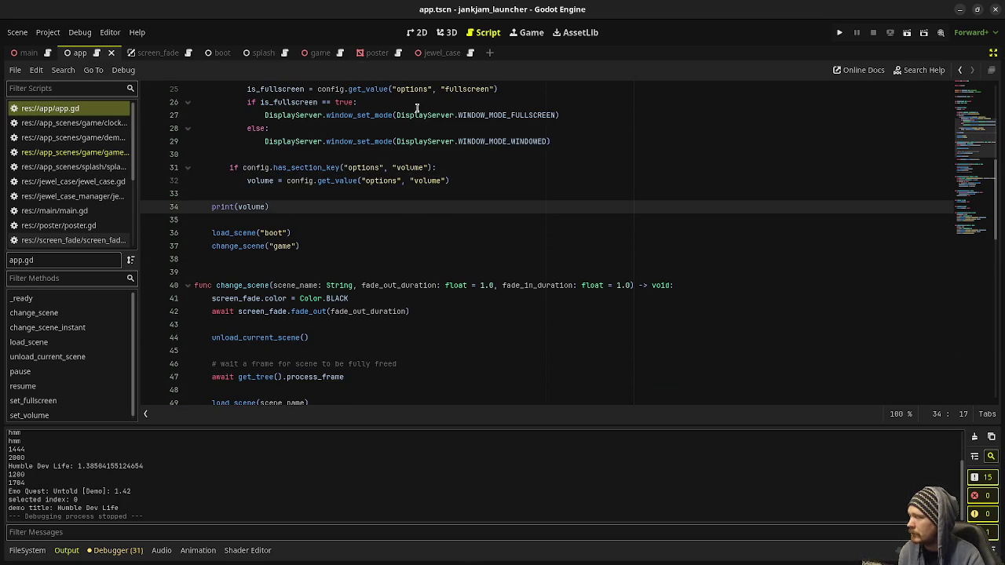
{"action": "left_click_drag", "start_coordinate": [315, 246], "coordinate": [196, 232]}
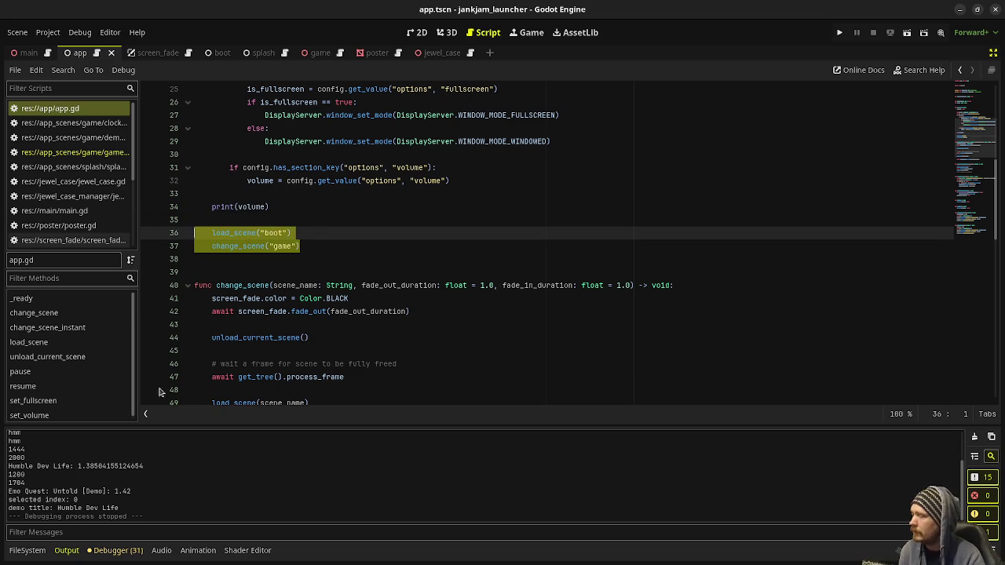
{"action": "left_click", "coordinate": [205, 56]}
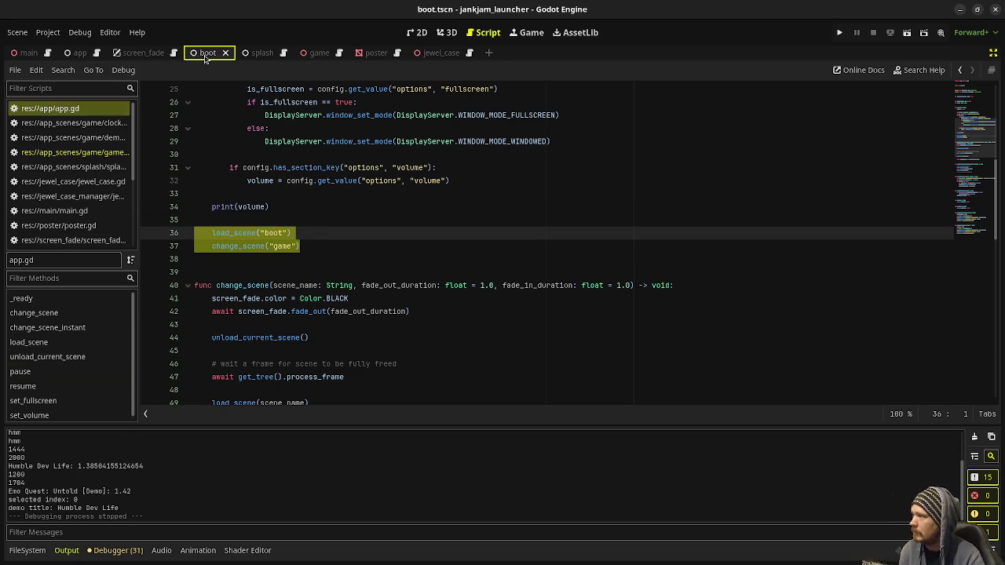
{"action": "left_click", "coordinate": [992, 53]}
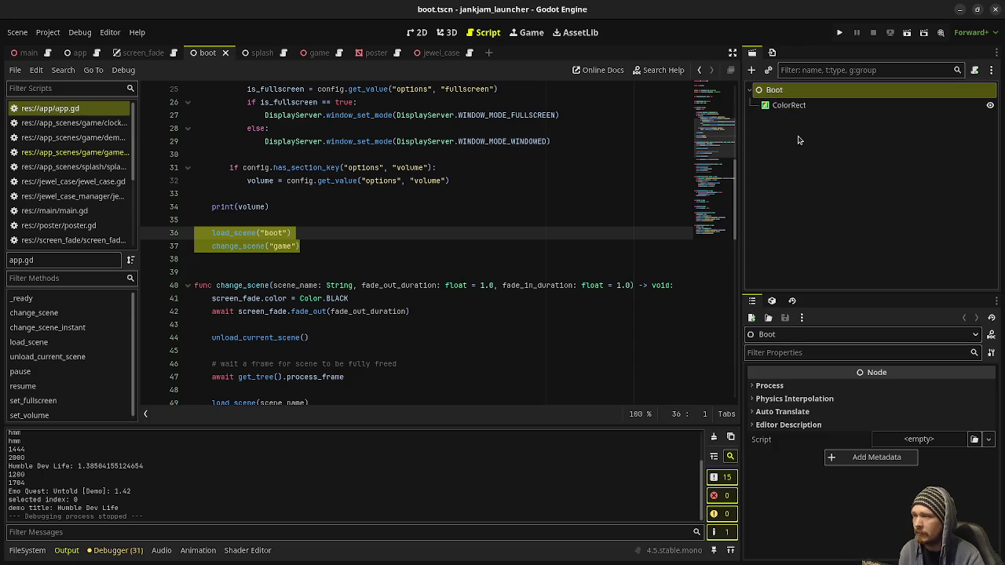
{"action": "double_click", "coordinate": [227, 247]}
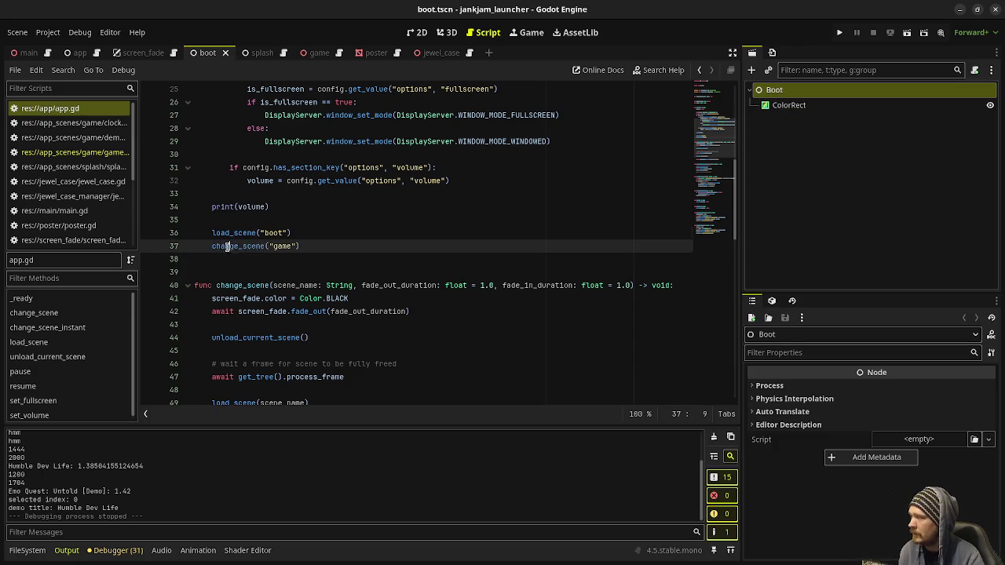
{"action": "double_click", "coordinate": [283, 246]}
{"action": "scroll", "coordinate": [288, 251], "scroll_direction": "down", "scroll_amount": 3}
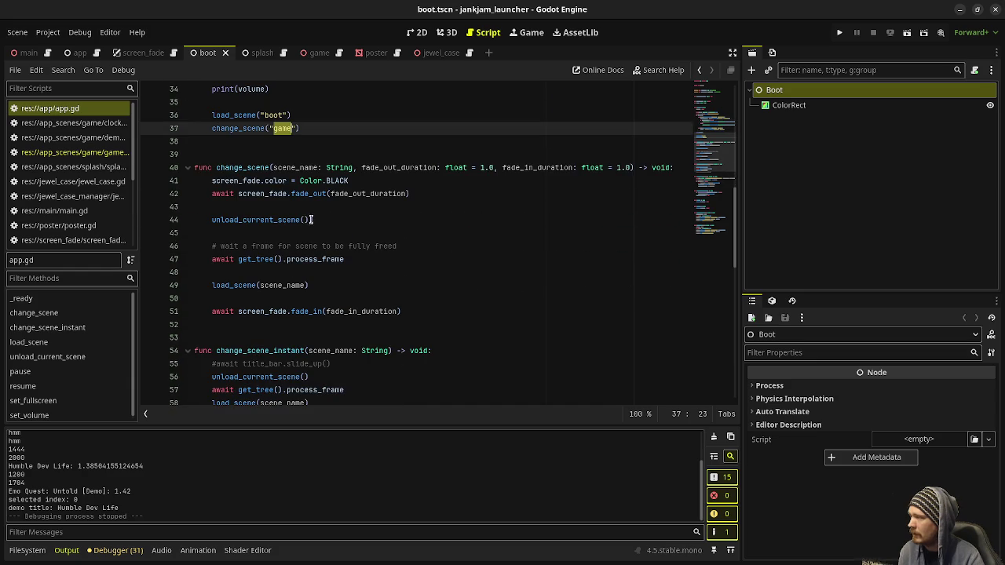
{"action": "left_click_drag", "start_coordinate": [422, 193], "coordinate": [263, 184]}
{"action": "left_click_drag", "start_coordinate": [282, 220], "coordinate": [251, 220]}
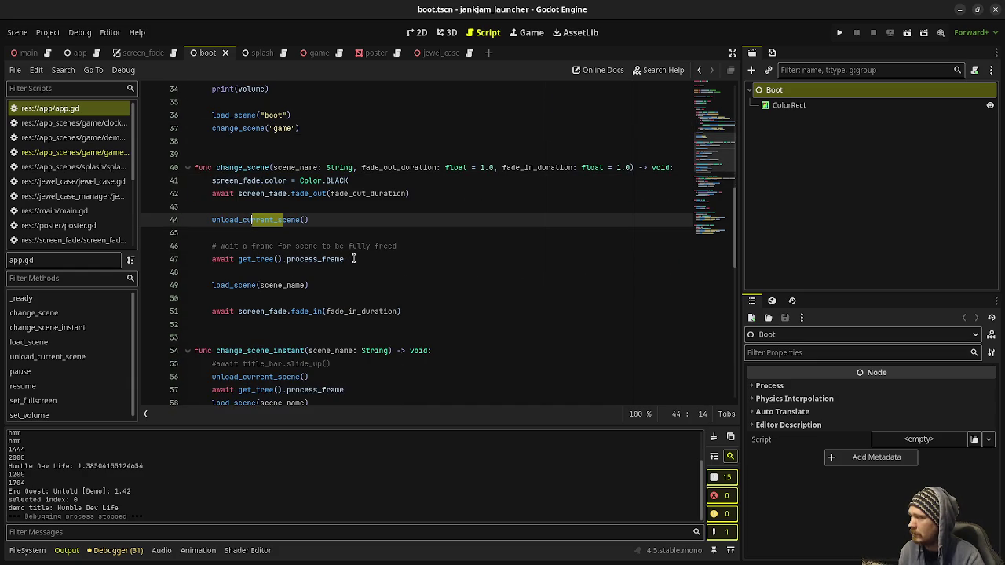
{"action": "left_click_drag", "start_coordinate": [310, 285], "coordinate": [260, 285]}
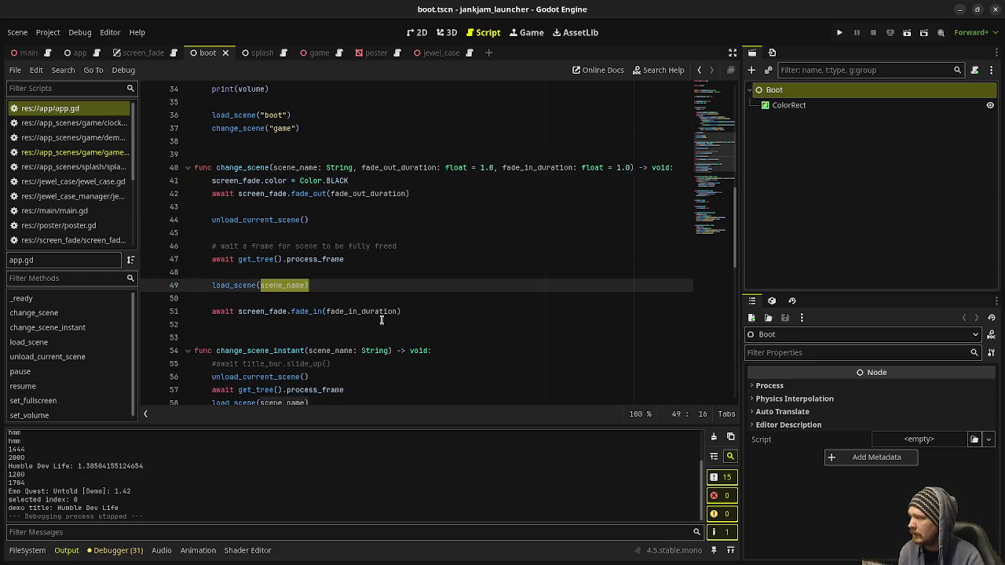
{"action": "left_click", "coordinate": [256, 324]}
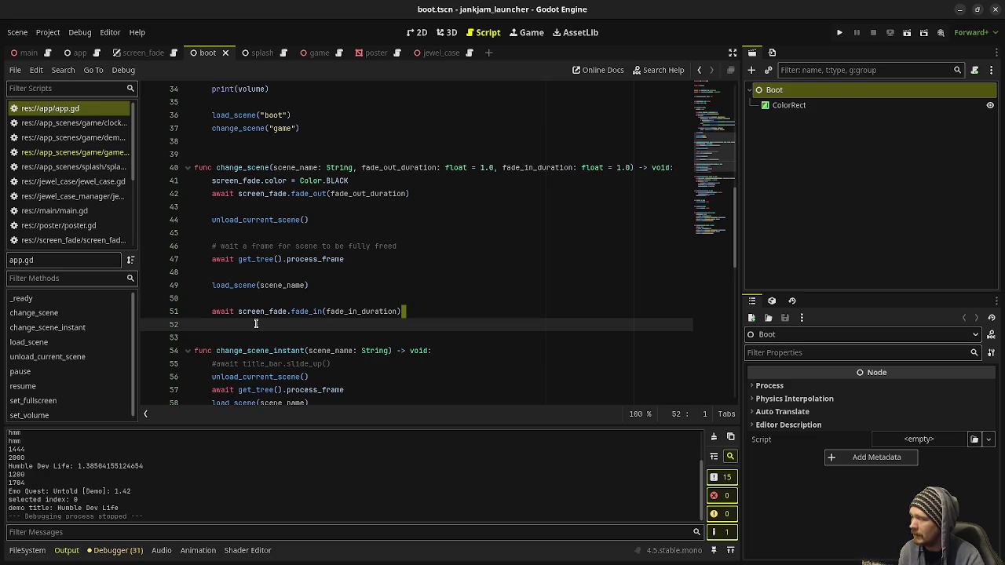
{"action": "scroll", "coordinate": [351, 352], "scroll_direction": "down", "scroll_amount": 7}
{"action": "scroll", "coordinate": [376, 314], "scroll_direction": "down", "scroll_amount": 6}
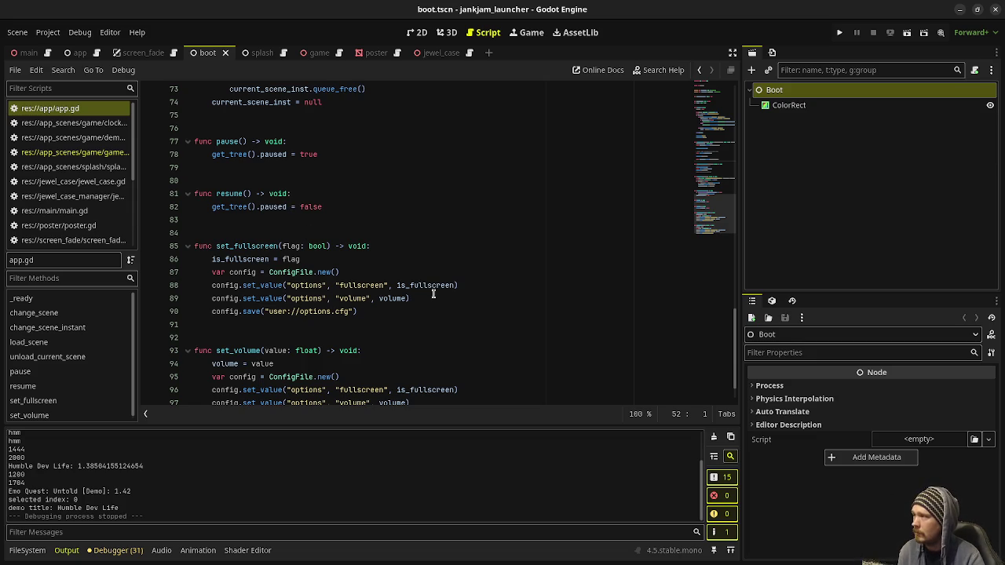
Open the app scene in the 3D view and bring up the App node's app.gd script
{"action": "left_click", "coordinate": [76, 52]}
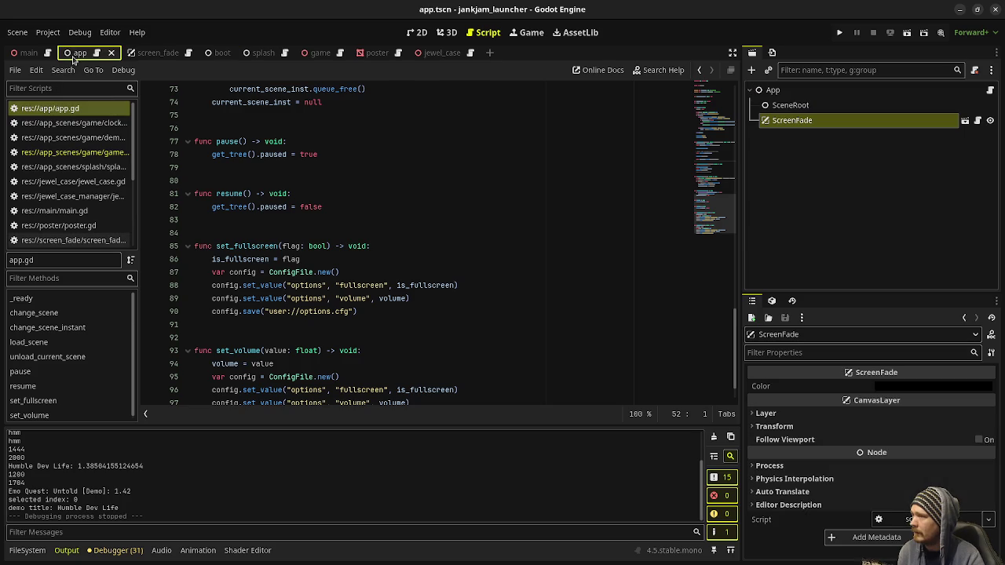
{"action": "left_click", "coordinate": [446, 32]}
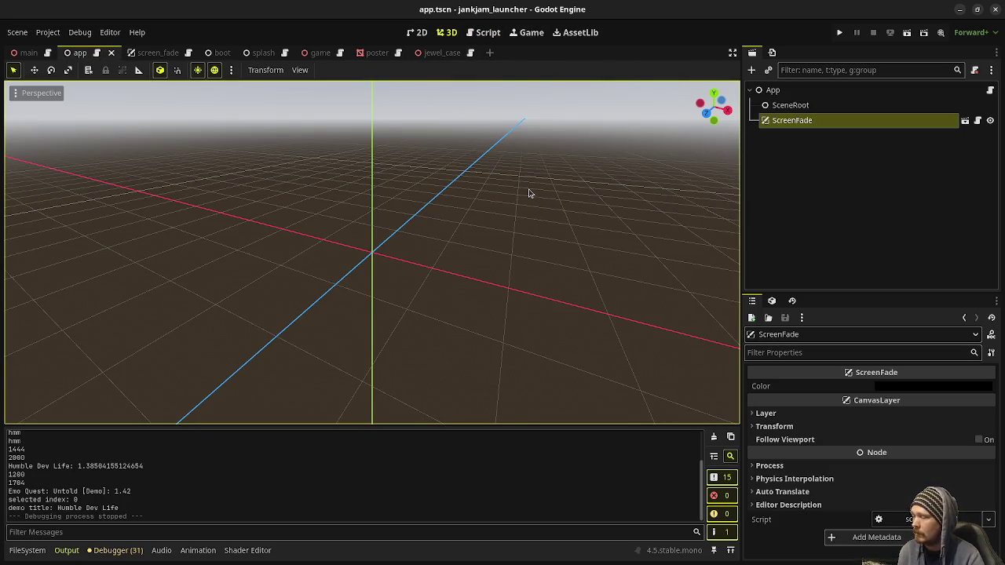
{"action": "left_click", "coordinate": [987, 90]}
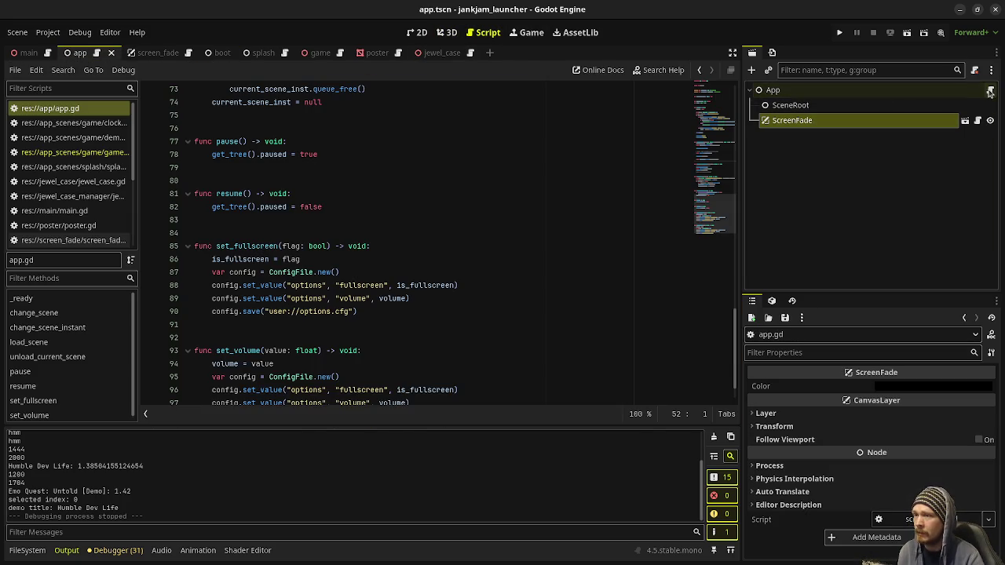
Highlight the static instance declaration and its _ready assignment, then add a blank line after instance = self
{"action": "left_click_drag", "start_coordinate": [706, 212], "coordinate": [715, 85]}
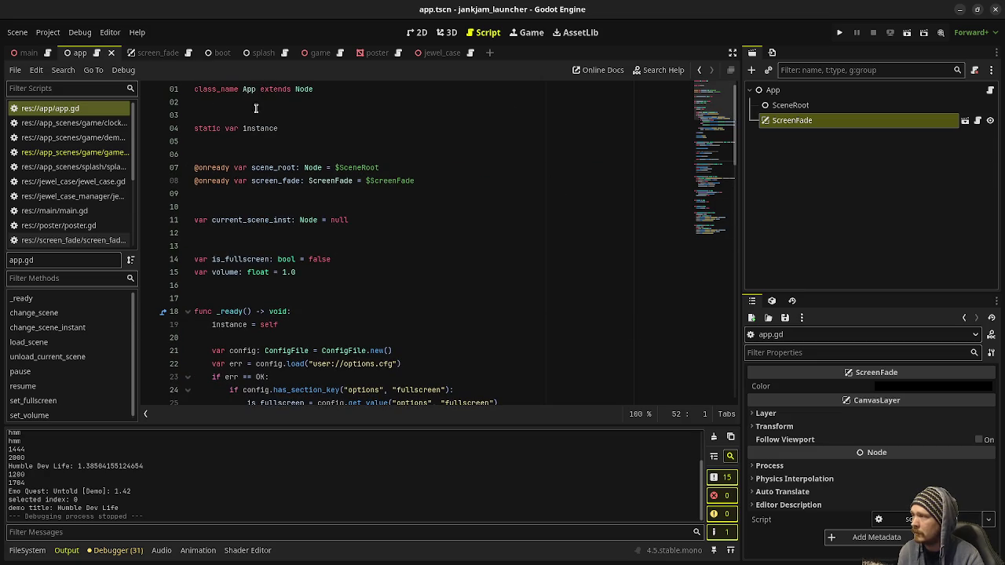
{"action": "left_click", "coordinate": [287, 127]}
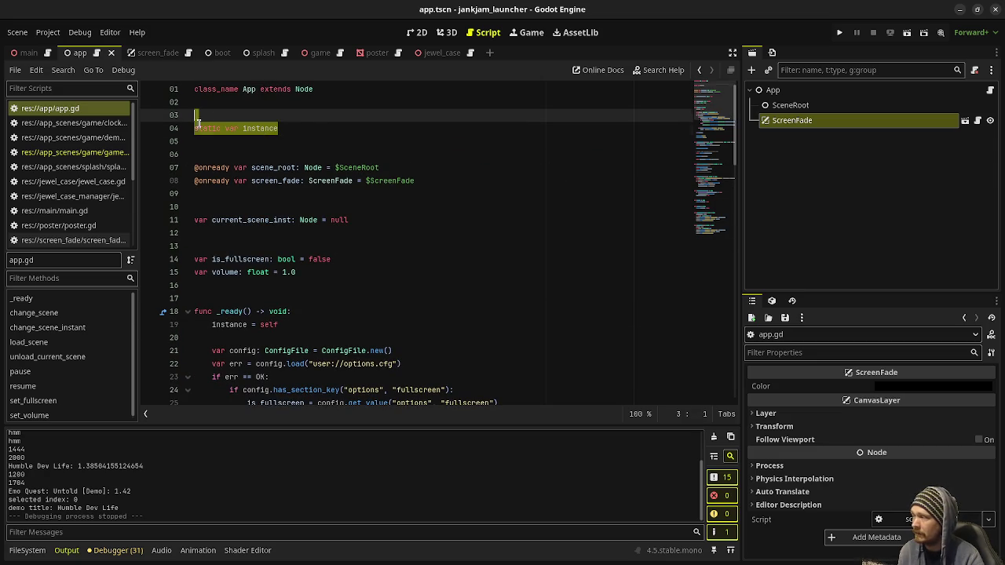
{"action": "key", "text": "shift+Home"}
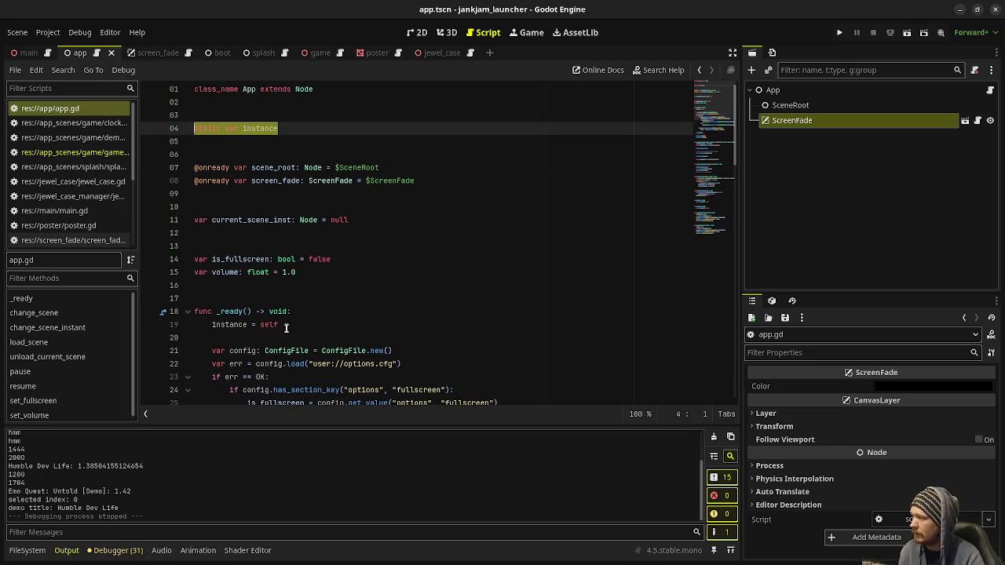
{"action": "left_click_drag", "start_coordinate": [288, 325], "coordinate": [188, 311]}
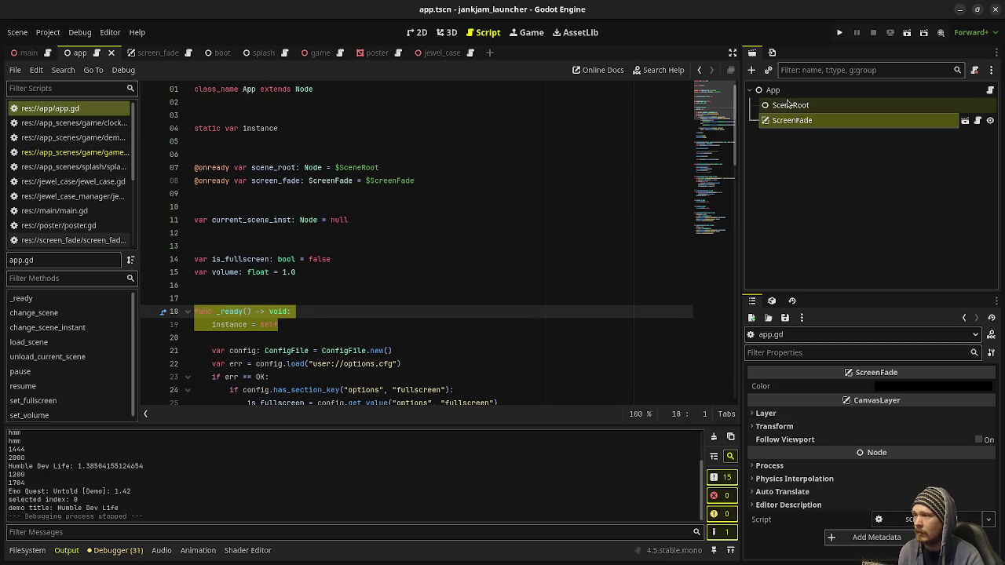
{"action": "left_click", "coordinate": [339, 328]}
{"action": "key", "text": "Return"}
{"action": "key", "text": "Return"}
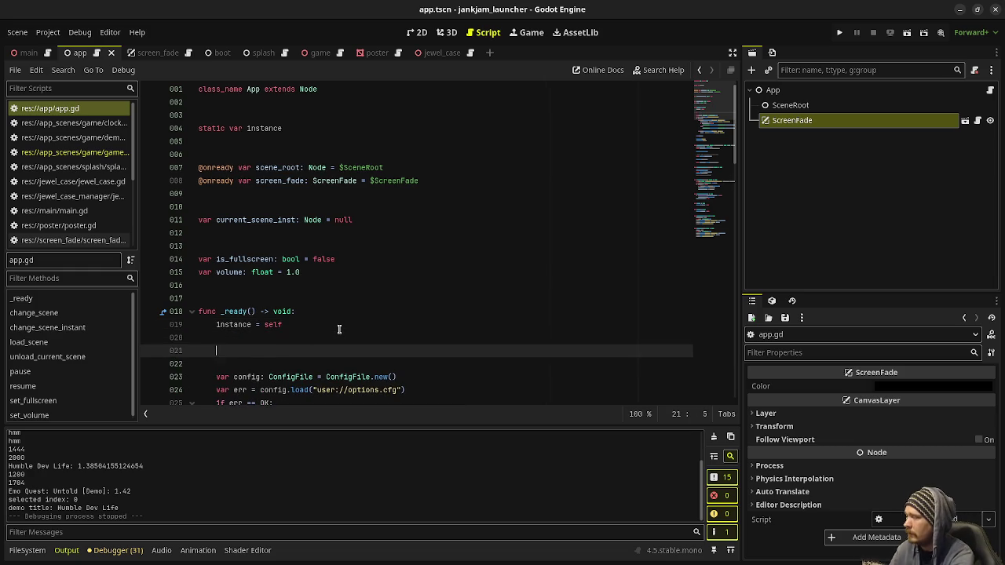
{"action": "type", "text": "App.instance"}
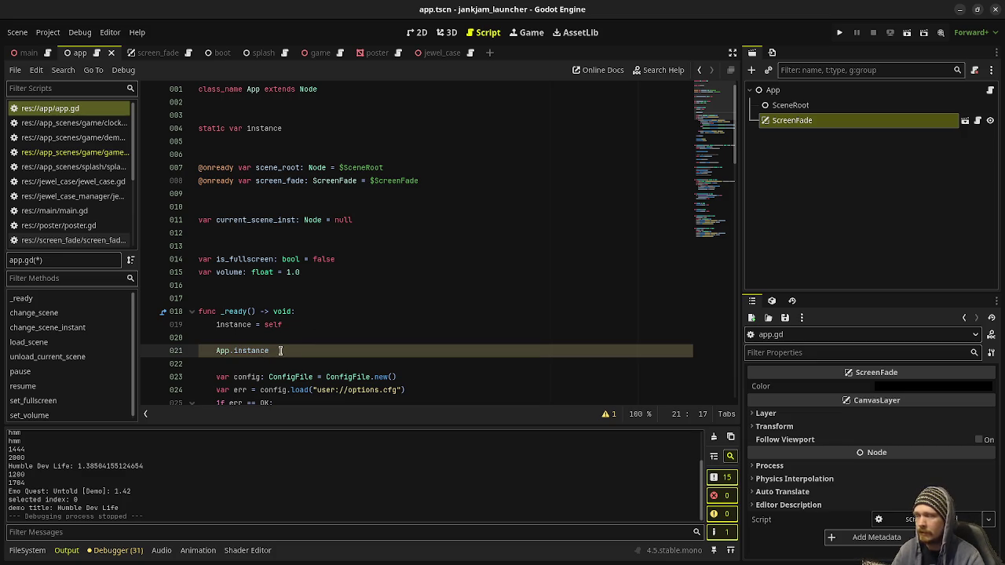
{"action": "left_click_drag", "start_coordinate": [287, 349], "coordinate": [210, 350]}
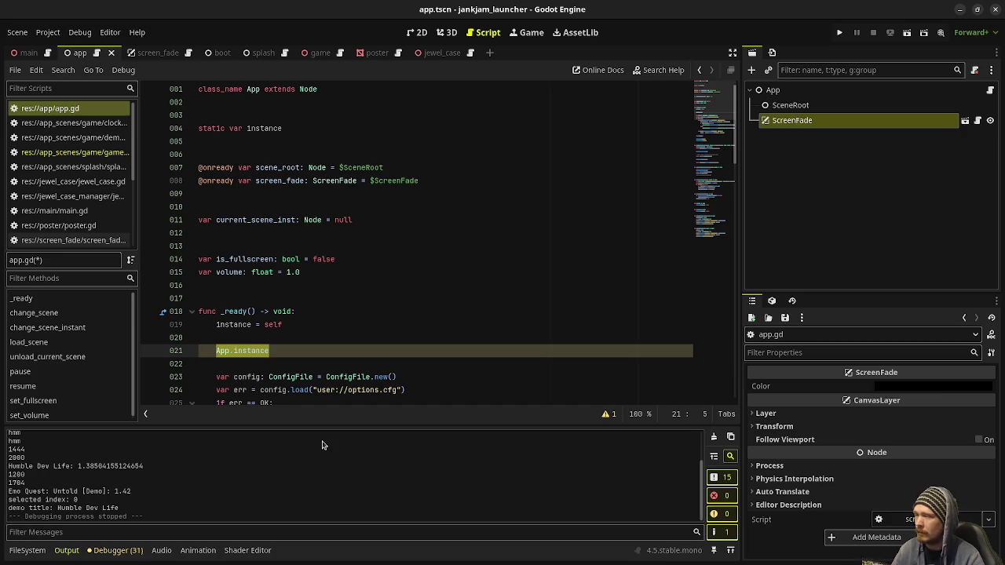
{"action": "left_click", "coordinate": [274, 346]}
{"action": "left_click_drag", "start_coordinate": [290, 350], "coordinate": [294, 337]}
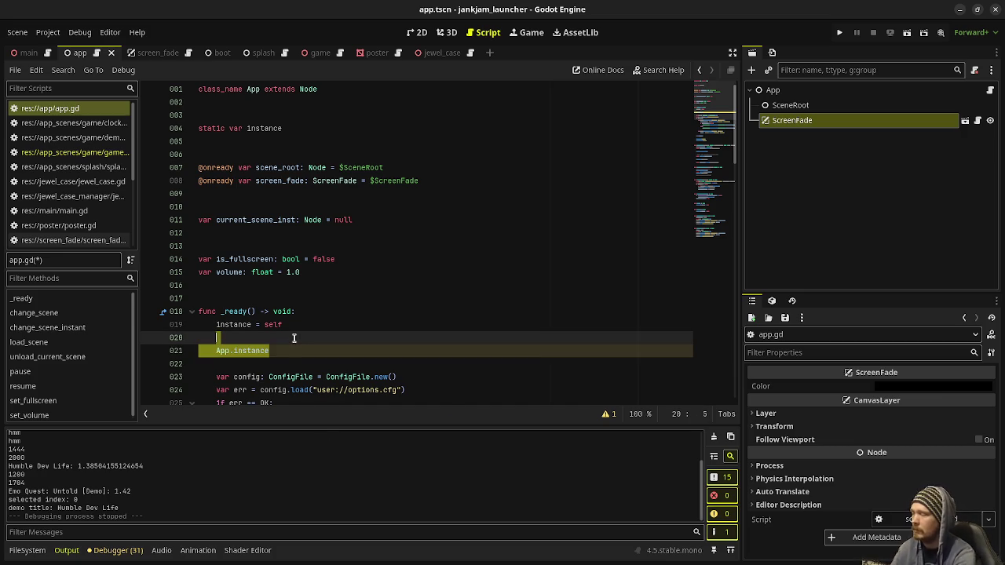
{"action": "key", "text": "BackSpace"}
{"action": "key", "text": "BackSpace"}
{"action": "key", "text": "BackSpace"}
{"action": "key", "text": "ctrl+s"}
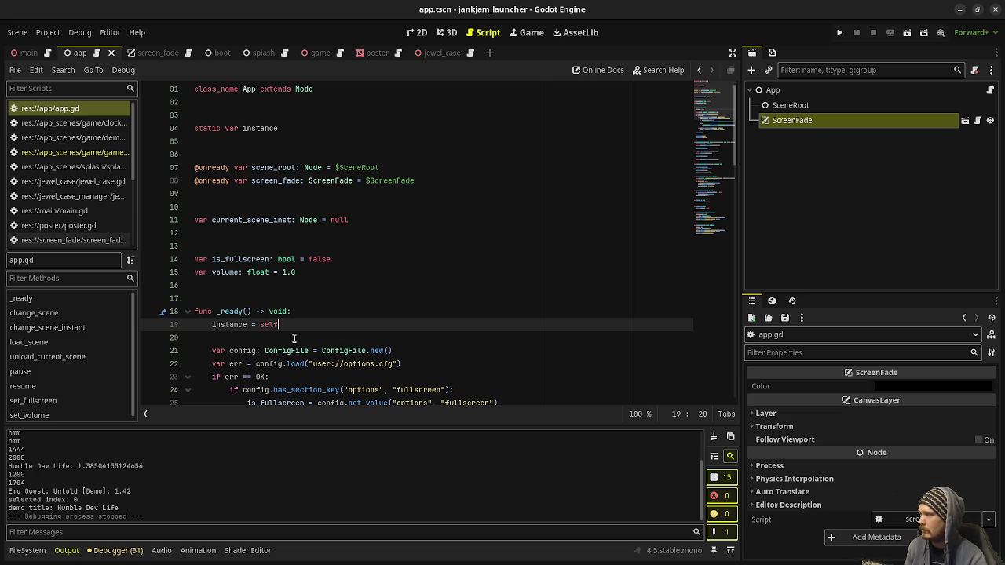
In game.gd, declare var selected_tv_button_index: int = 0 on line 128
{"action": "left_click", "coordinate": [94, 152]}
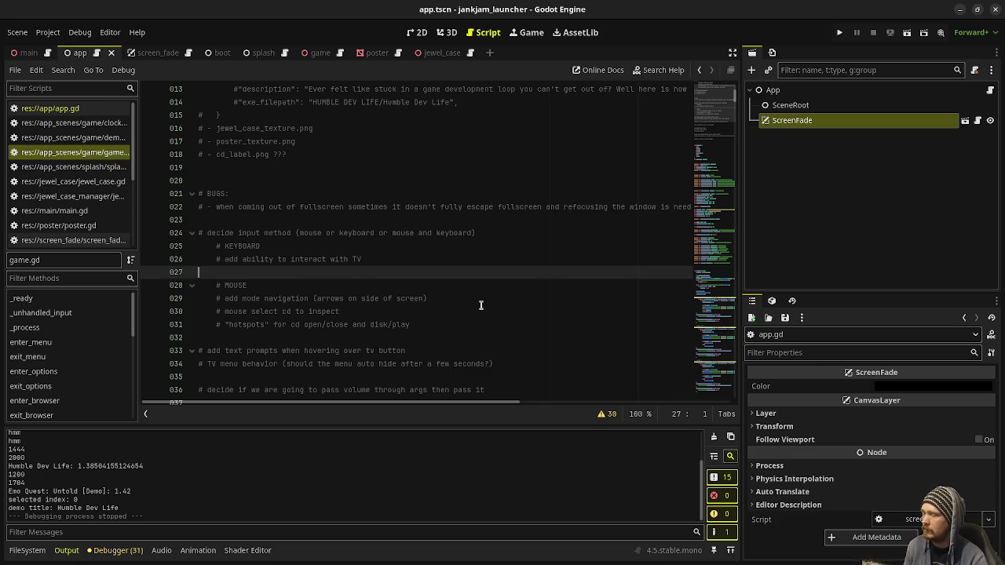
{"action": "scroll", "coordinate": [481, 305], "scroll_direction": "down", "scroll_amount": 15}
{"action": "scroll", "coordinate": [483, 314], "scroll_direction": "down", "scroll_amount": 11}
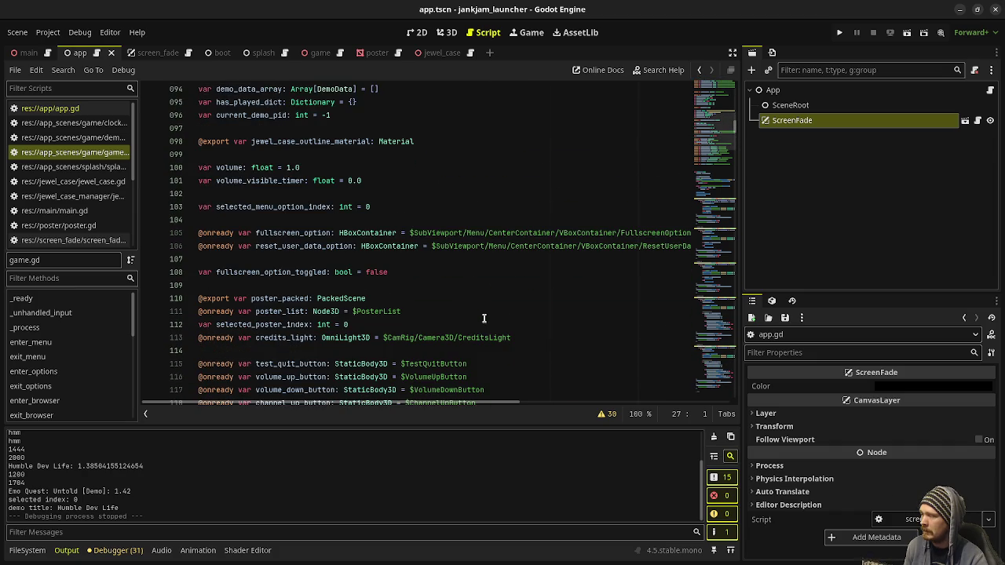
{"action": "scroll", "coordinate": [484, 318], "scroll_direction": "down", "scroll_amount": 5}
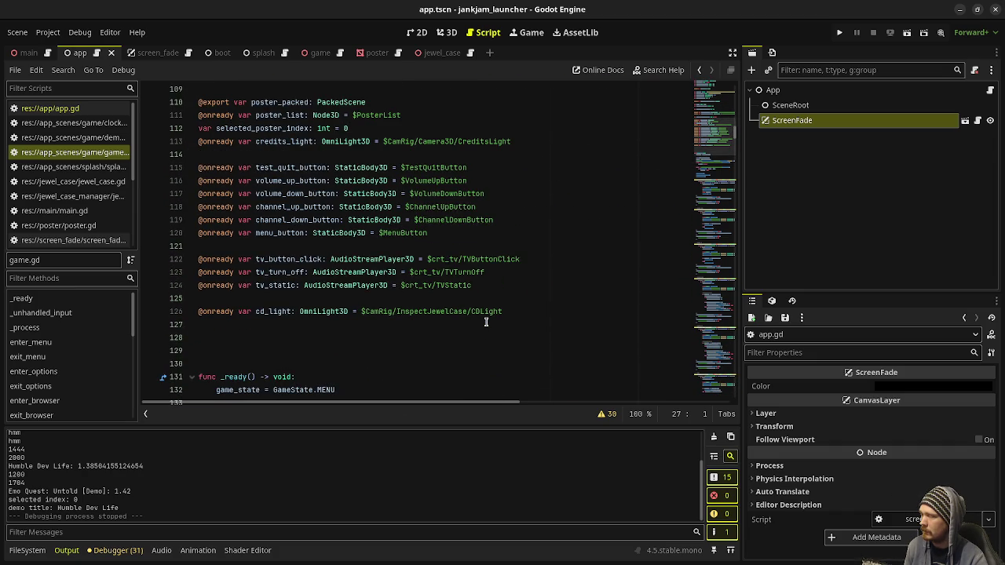
{"action": "left_click", "coordinate": [415, 337]}
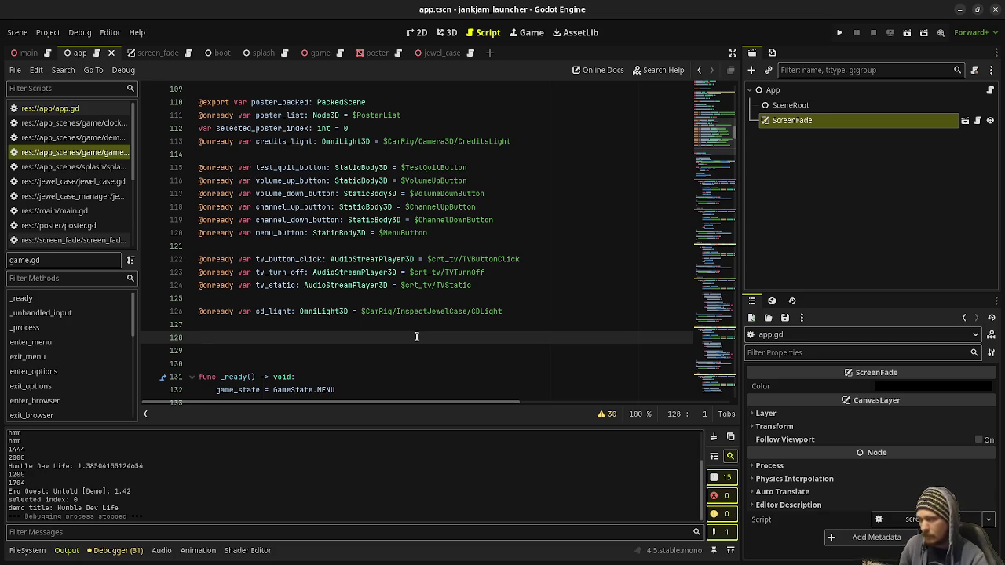
{"action": "type", "text": "var "}
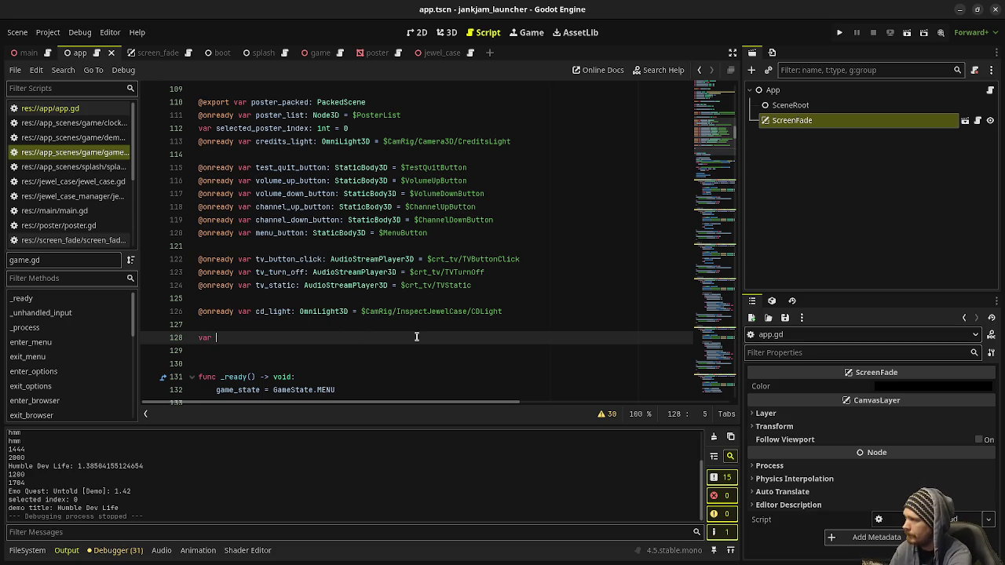
{"action": "type", "text": "selected"}
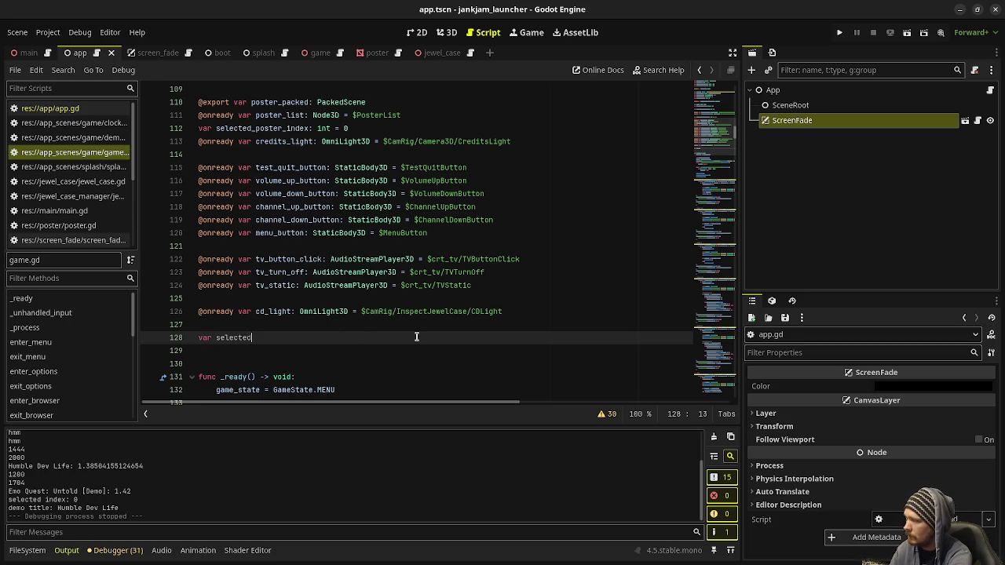
{"action": "type", "text": "_tv_button_index: i"}
{"action": "type", "text": "nt "}
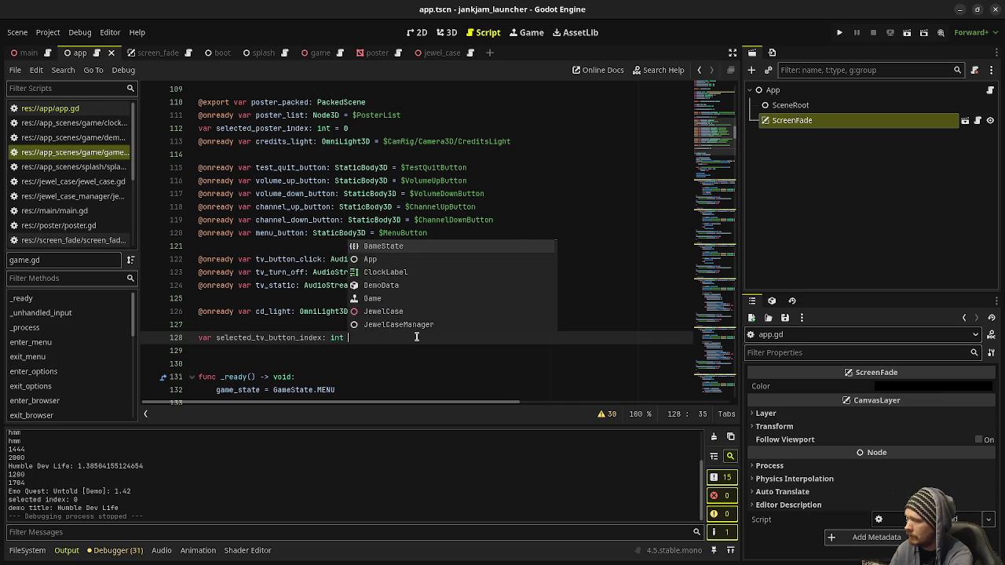
{"action": "type", "text": "= 0"}
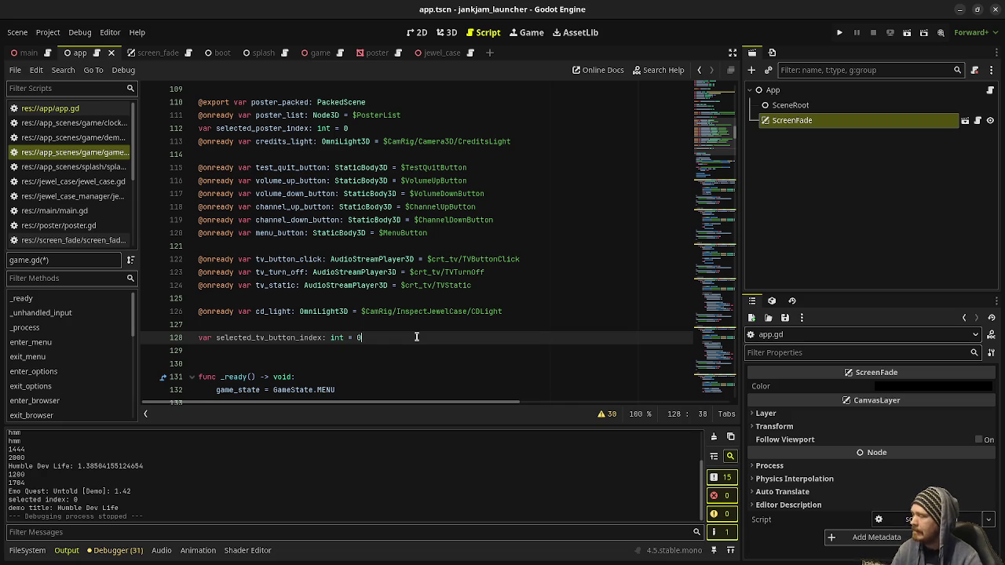
{"action": "scroll", "coordinate": [416, 337], "scroll_direction": "down", "scroll_amount": 1}
Find the MENU state handling and open a new line after the credits state change
{"action": "scroll", "coordinate": [416, 337], "scroll_direction": "down", "scroll_amount": 5}
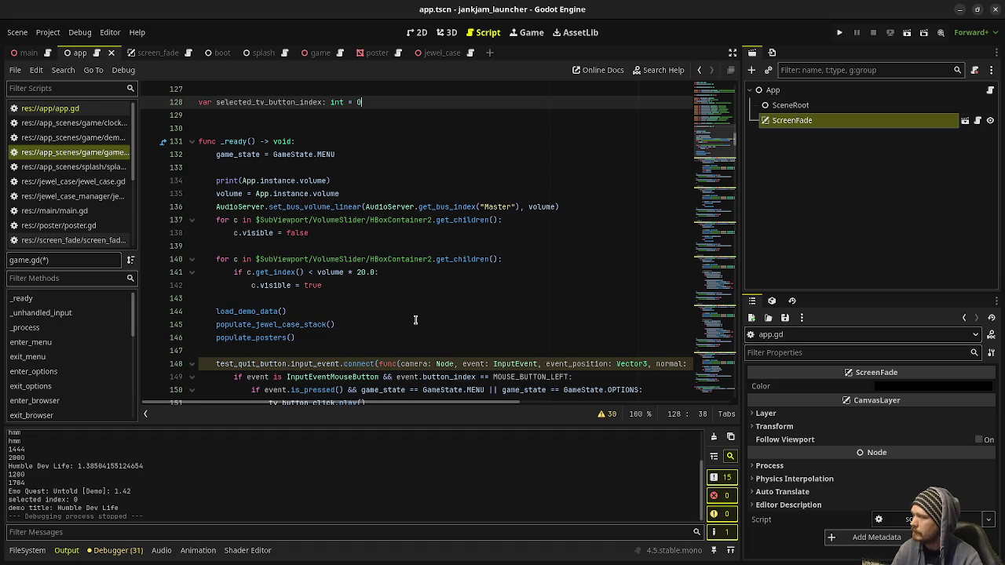
{"action": "scroll", "coordinate": [415, 319], "scroll_direction": "down", "scroll_amount": 5}
{"action": "left_click_drag", "start_coordinate": [715, 157], "coordinate": [726, 198]}
{"action": "scroll", "coordinate": [726, 199], "scroll_direction": "down", "scroll_amount": 10}
{"action": "scroll", "coordinate": [726, 198], "scroll_direction": "down", "scroll_amount": 8}
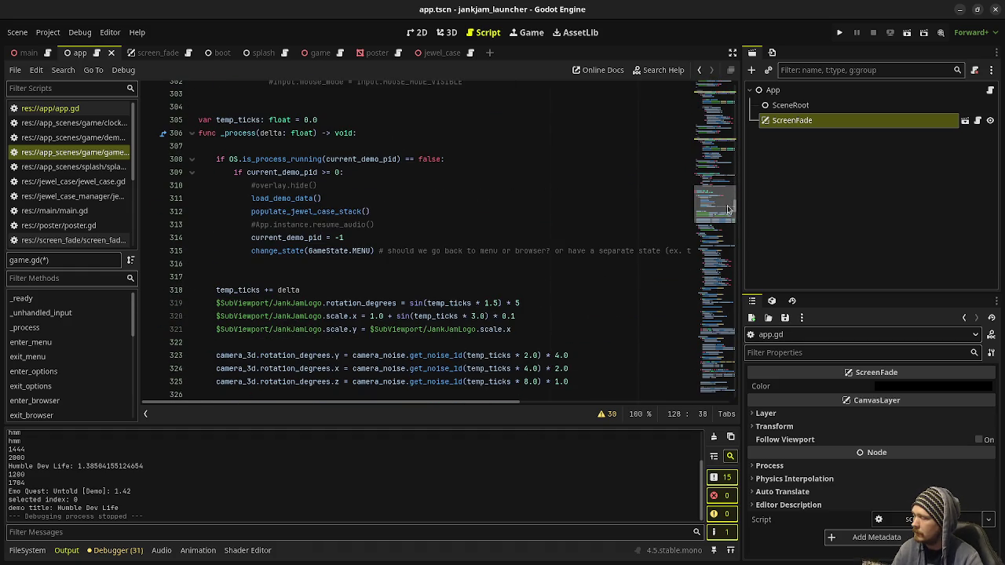
{"action": "left_click_drag", "start_coordinate": [727, 208], "coordinate": [719, 234]}
{"action": "scroll", "coordinate": [578, 253], "scroll_direction": "up", "scroll_amount": 15}
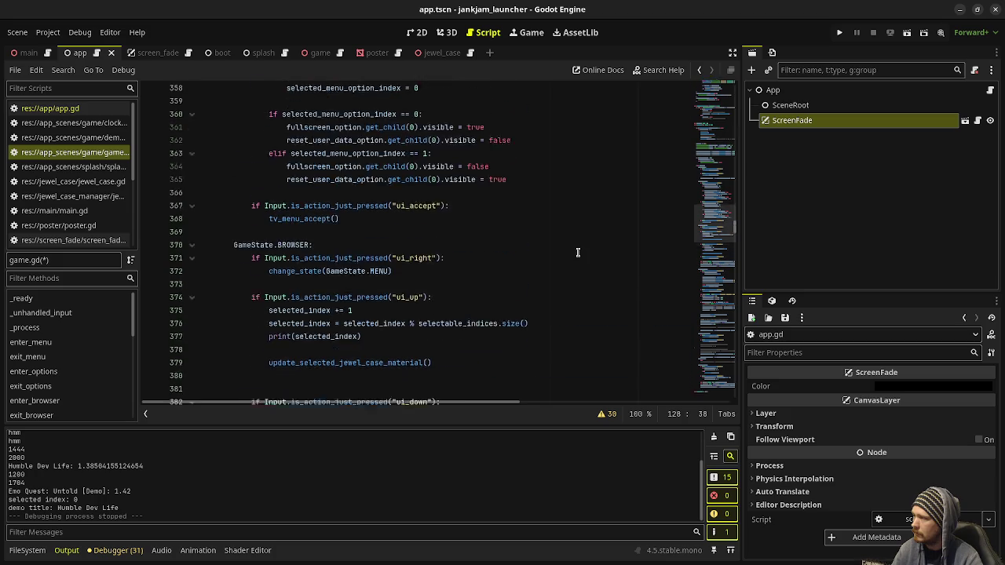
{"action": "scroll", "coordinate": [579, 253], "scroll_direction": "up", "scroll_amount": 3}
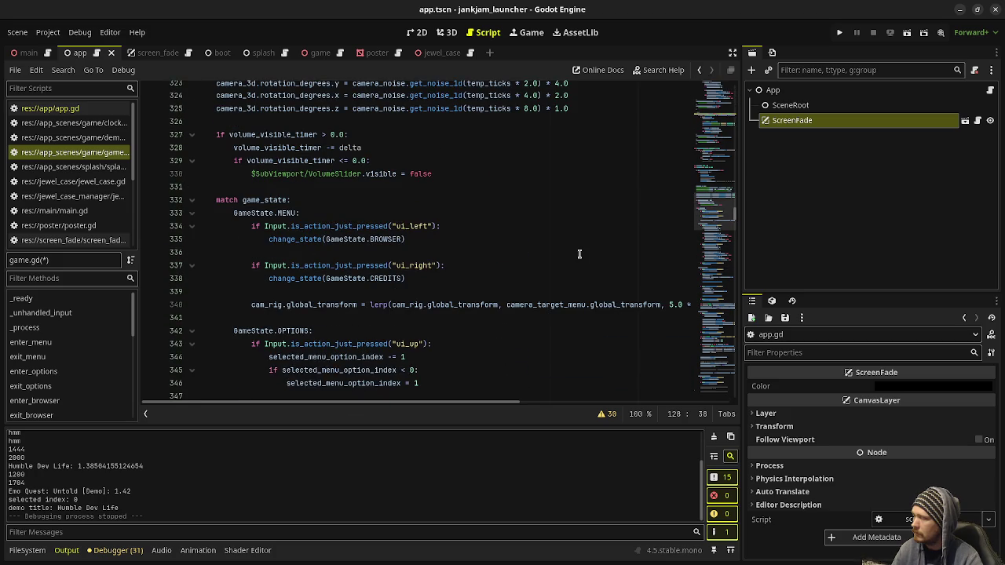
{"action": "left_click", "coordinate": [419, 278]}
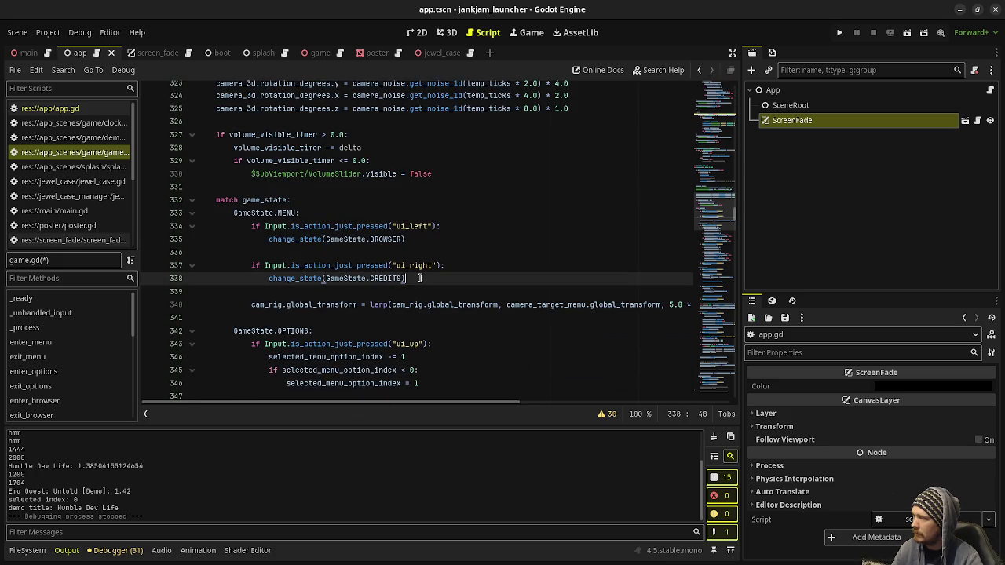
{"action": "key", "text": "Return"}
{"action": "key", "text": "Return"}
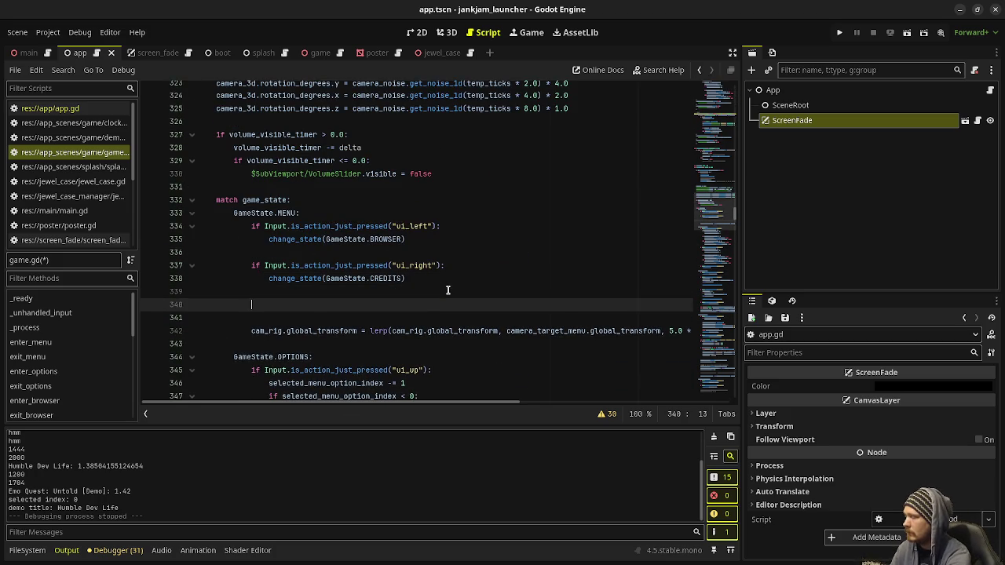
Add an empty if Input.is_action_just_pressed("ui_accept"): branch with no placeholder comment
{"action": "type", "text": "if Inpu"}
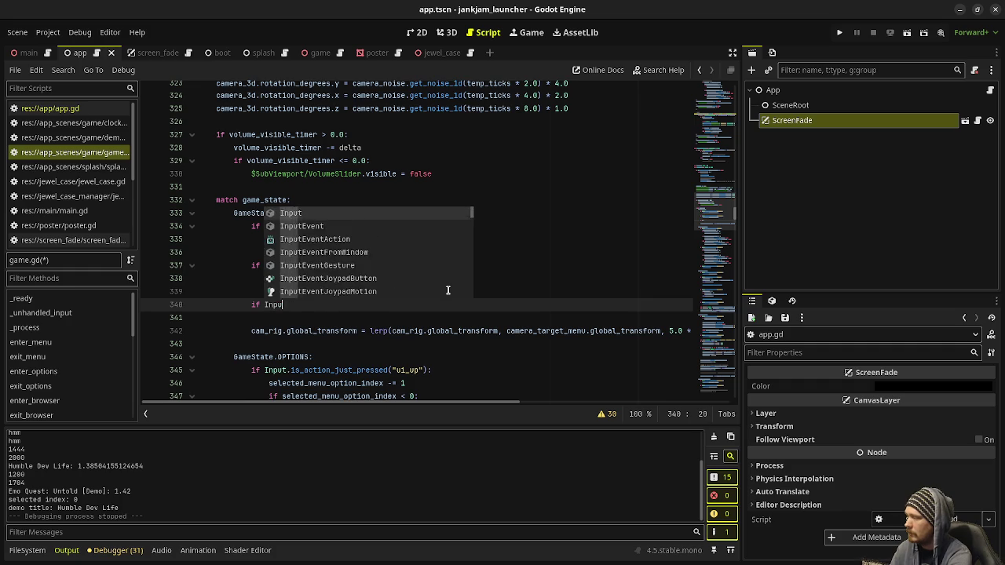
{"action": "type", "text": "t.is_action_j"}
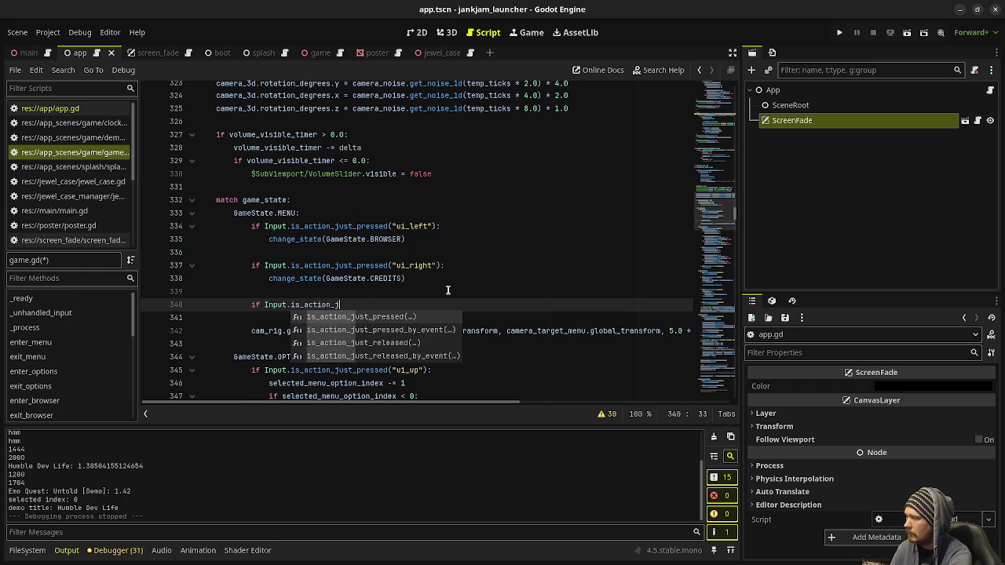
{"action": "type", "text": "ust_pressed(\"ui_accep"}
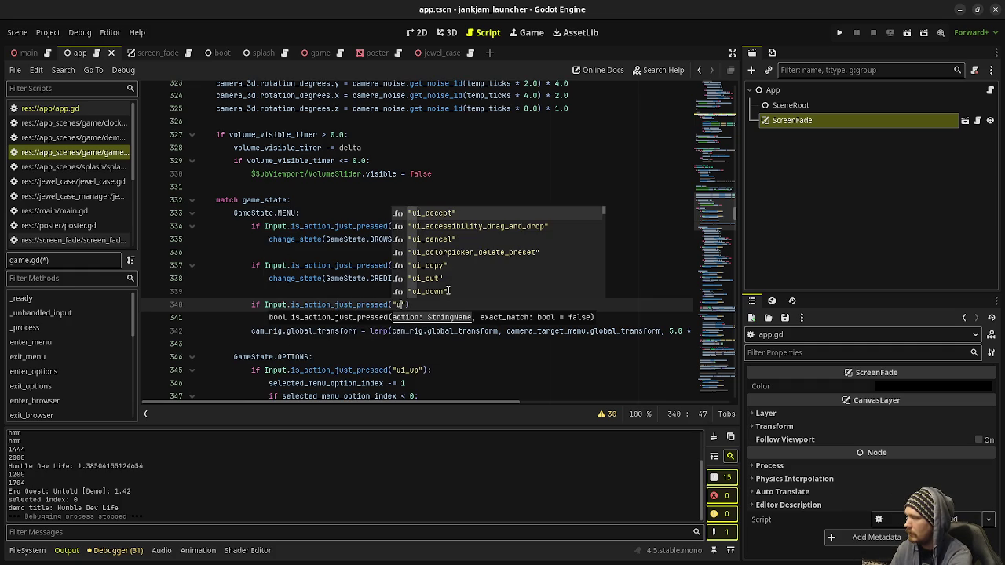
{"action": "type", "text": "t\"):"}
{"action": "key", "text": "Return"}
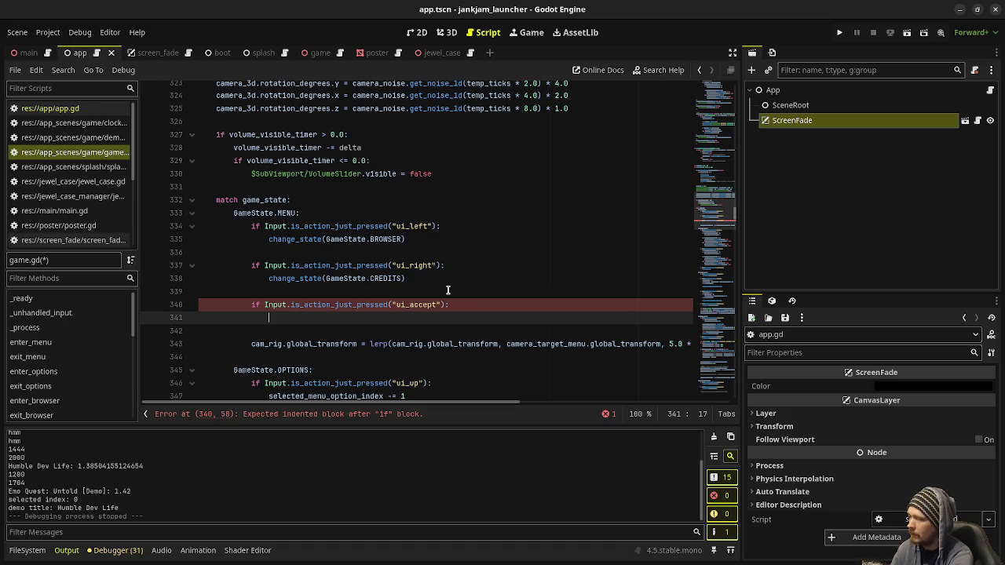
{"action": "type", "text": "#"}
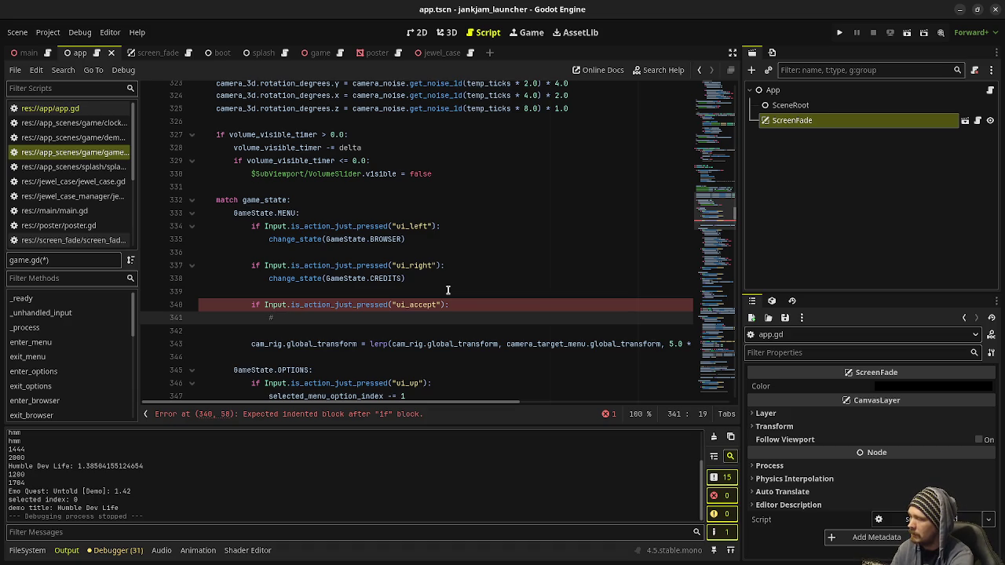
{"action": "key", "text": "BackSpace"}
{"action": "key", "text": "BackSpace"}
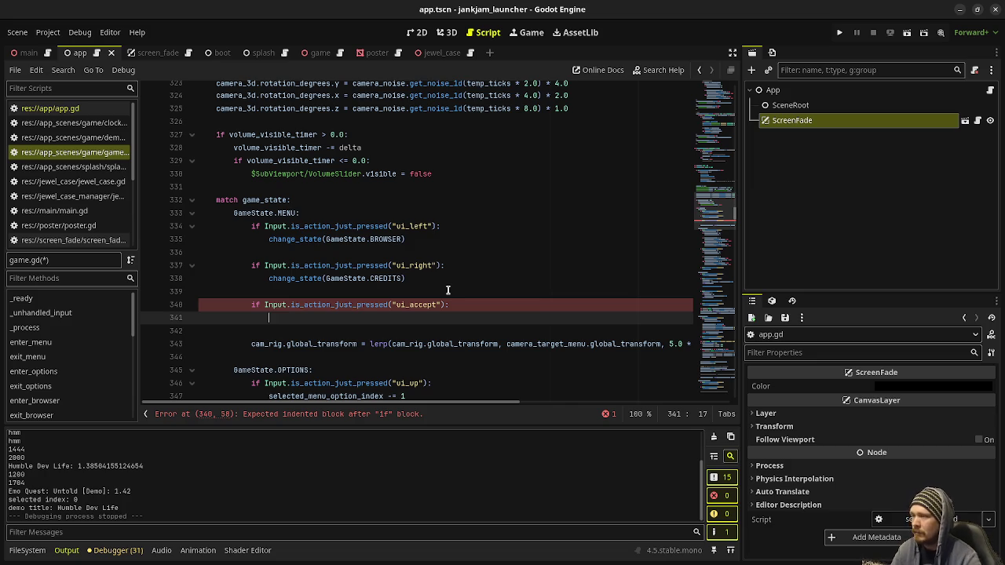
{"action": "scroll", "coordinate": [452, 293], "scroll_direction": "up", "scroll_amount": 2}
Select the body of the test_quit_button input_event handler, lines 149–157
{"action": "scroll", "coordinate": [452, 293], "scroll_direction": "up", "scroll_amount": 20}
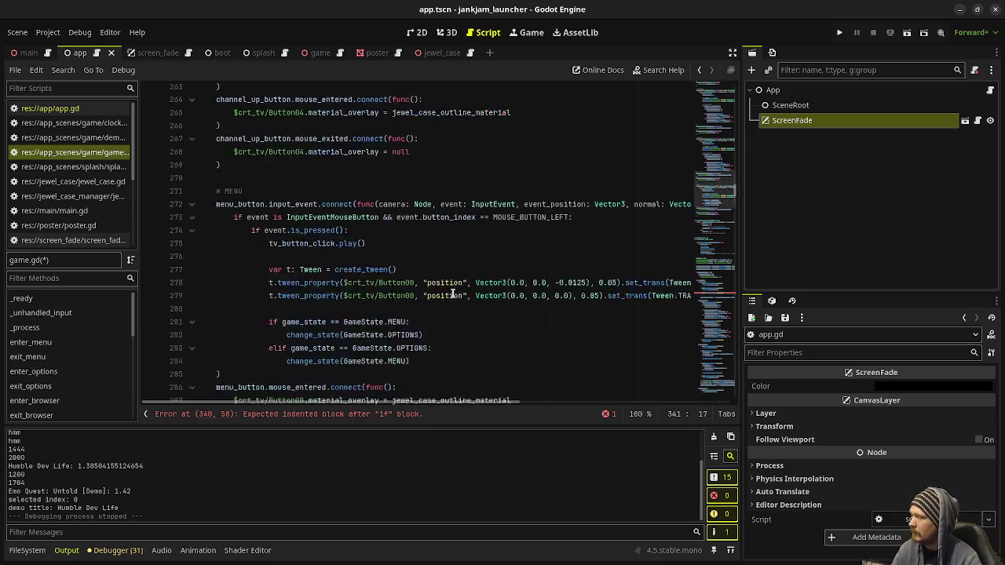
{"action": "scroll", "coordinate": [452, 293], "scroll_direction": "up", "scroll_amount": 4}
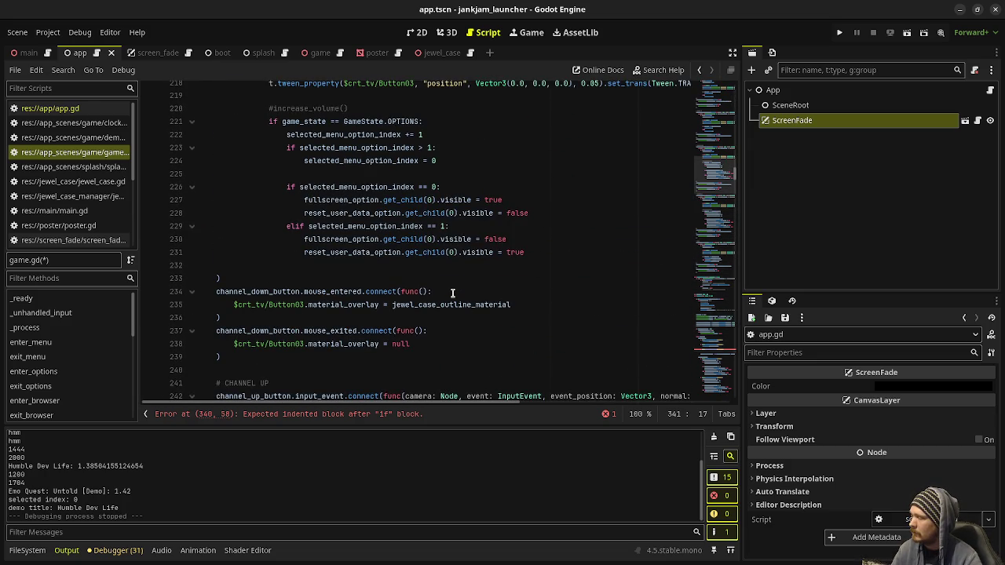
{"action": "scroll", "coordinate": [452, 293], "scroll_direction": "up", "scroll_amount": 3}
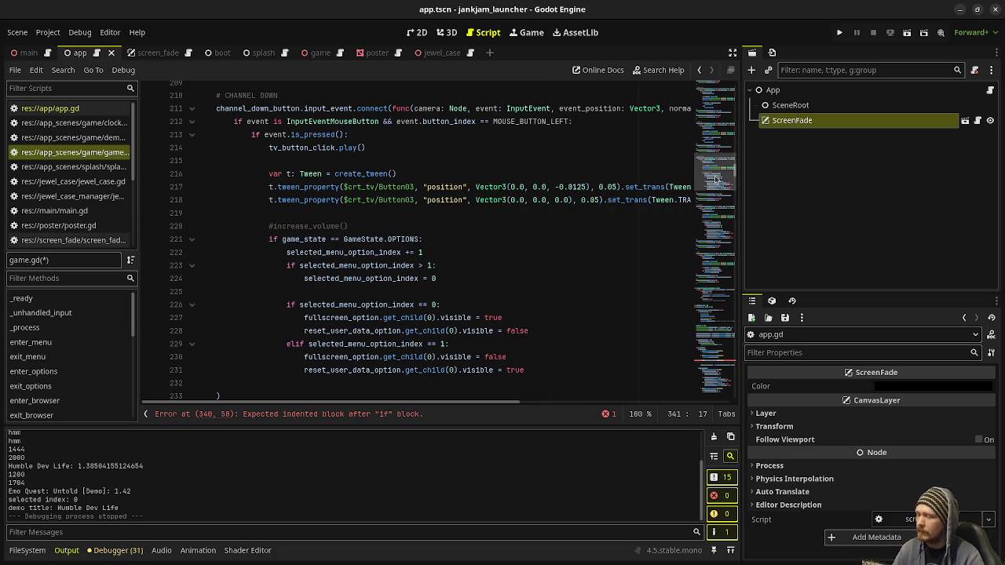
{"action": "scroll", "coordinate": [454, 260], "scroll_direction": "up", "scroll_amount": 13}
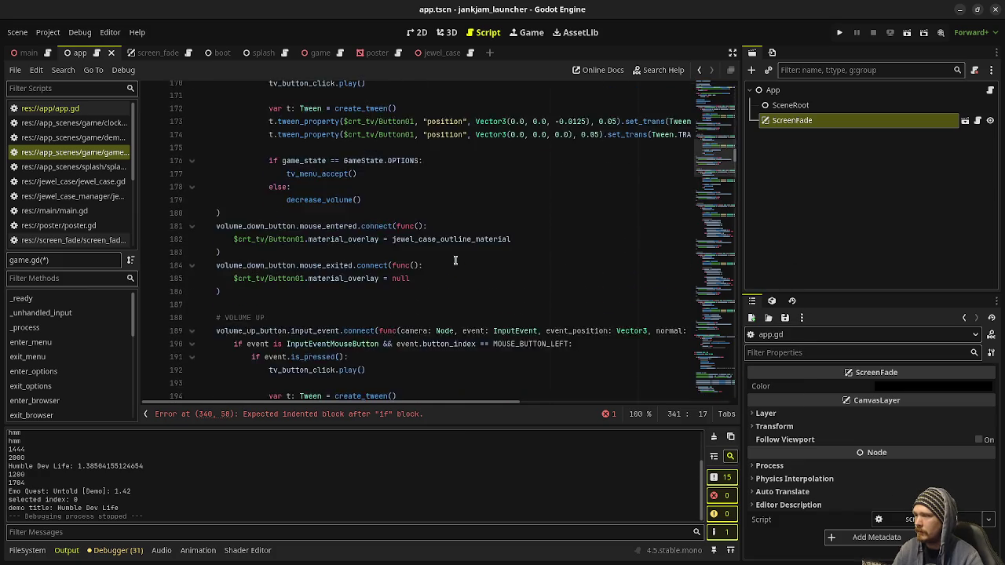
{"action": "scroll", "coordinate": [454, 260], "scroll_direction": "up", "scroll_amount": 3}
{"action": "scroll", "coordinate": [454, 259], "scroll_direction": "up", "scroll_amount": 1}
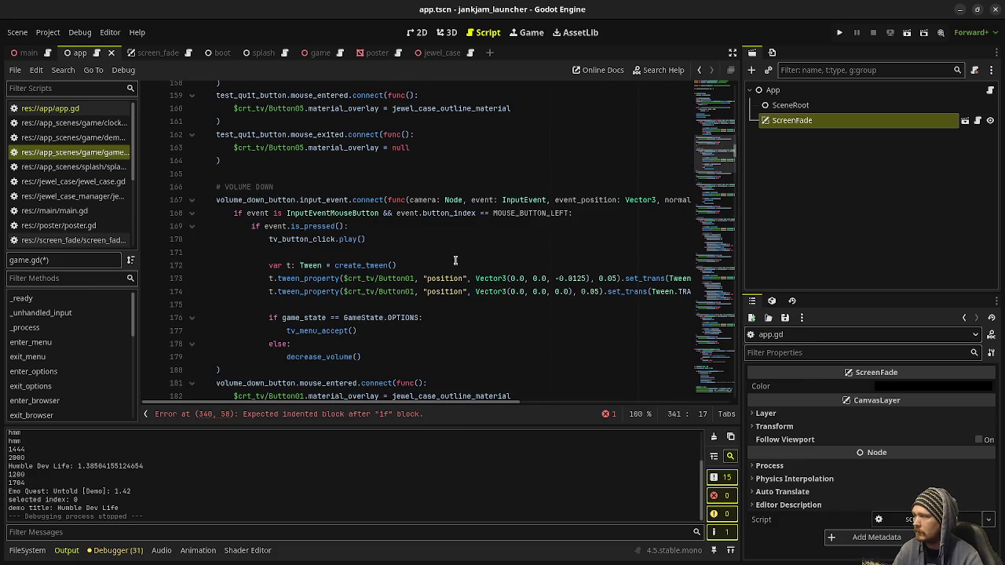
{"action": "scroll", "coordinate": [455, 260], "scroll_direction": "up", "scroll_amount": 15}
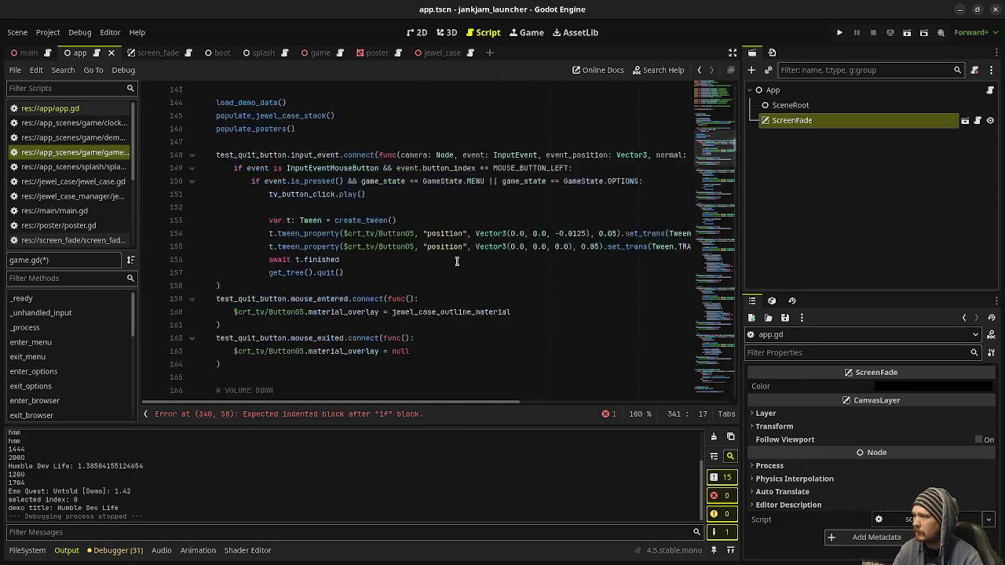
{"action": "scroll", "coordinate": [456, 261], "scroll_direction": "down", "scroll_amount": 10}
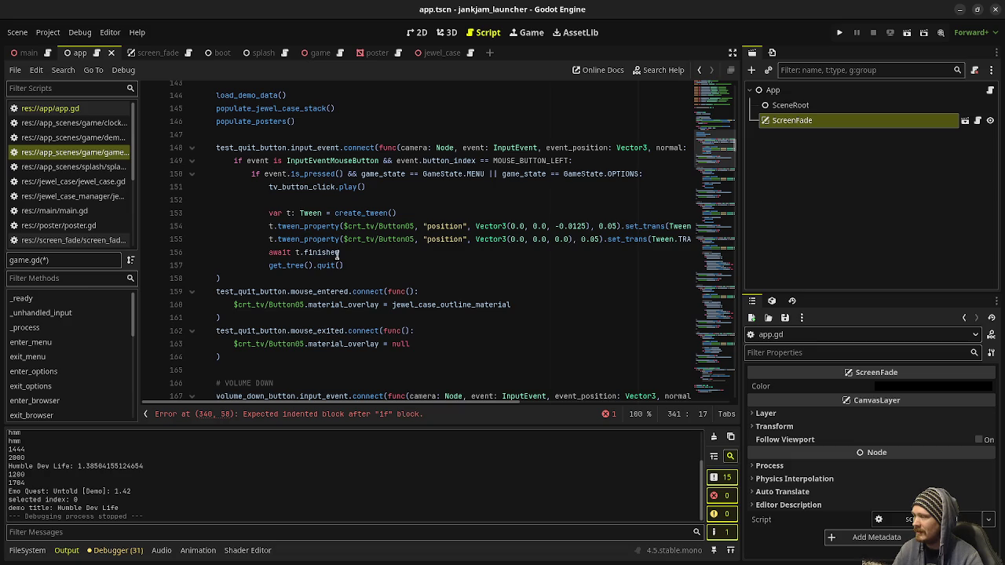
{"action": "mouse_move", "coordinate": [348, 265]}
{"action": "left_mouse_down"}
{"action": "mouse_move", "coordinate": [333, 265]}
{"action": "mouse_move", "coordinate": [233, 162]}
{"action": "mouse_move", "coordinate": [267, 186]}
{"action": "left_mouse_up"}
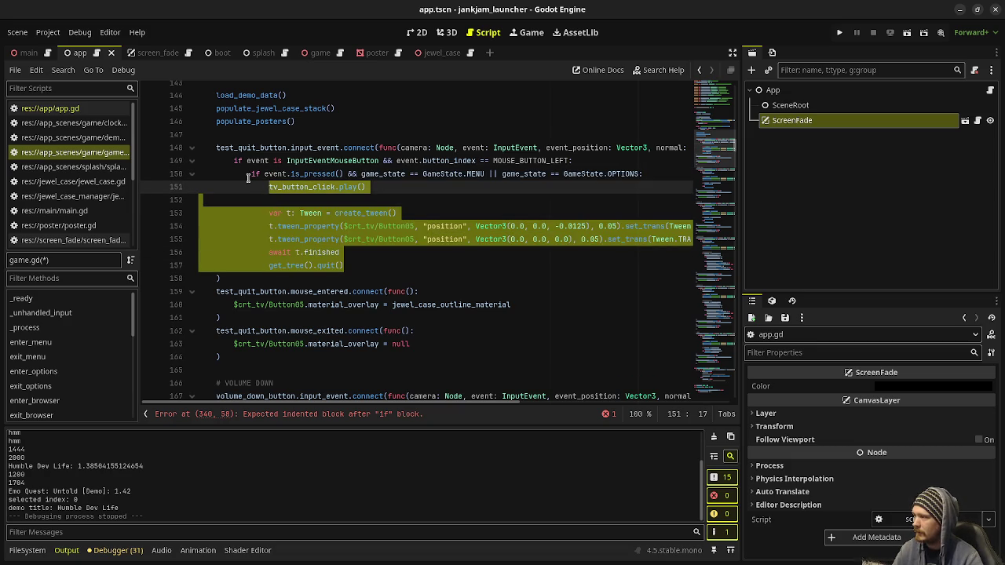
Split the quit handler's && condition into a nested game_state if under is_pressed()
{"action": "mouse_move", "coordinate": [381, 162]}
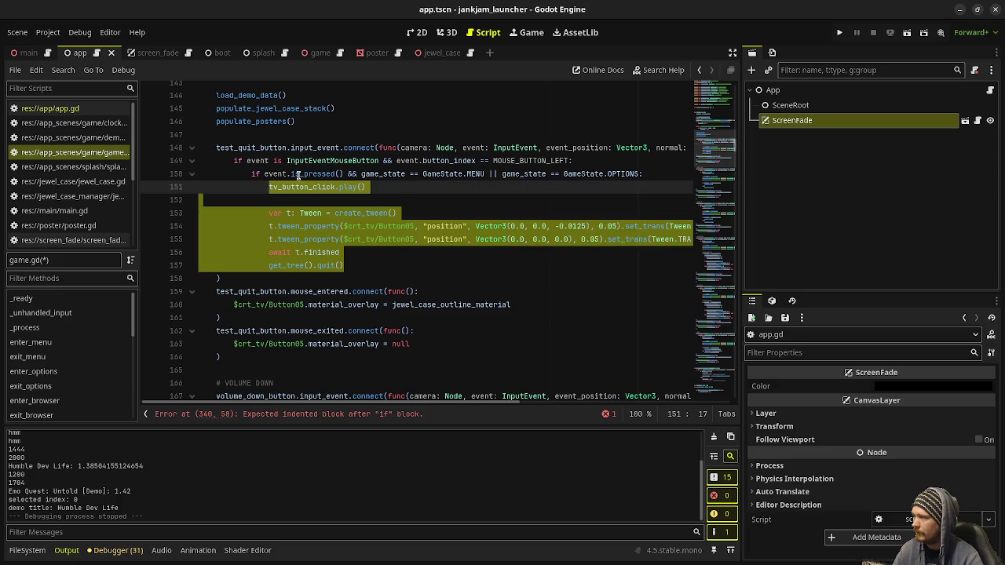
{"action": "left_click", "coordinate": [368, 175]}
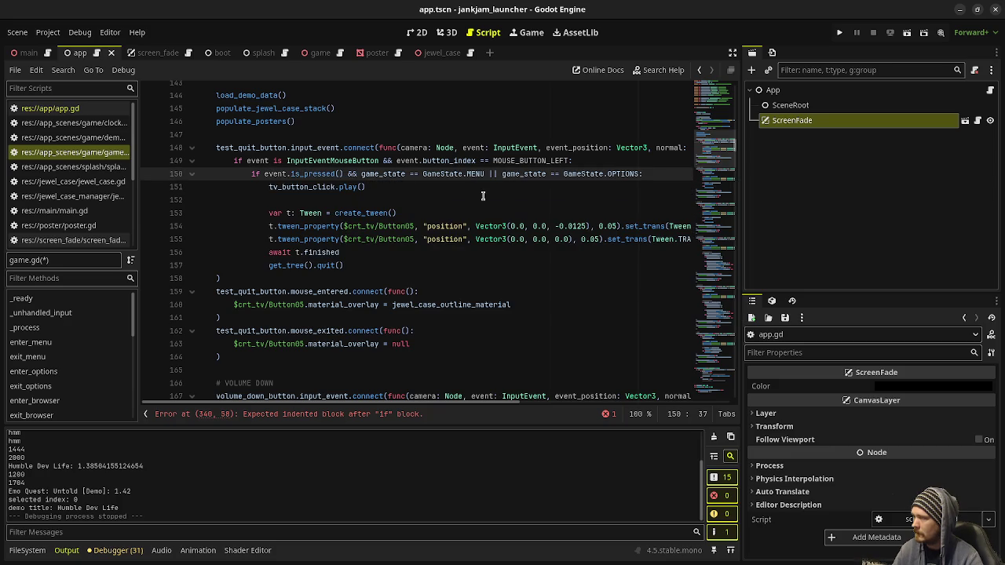
{"action": "key", "text": "BackSpace"}
{"action": "key", "text": "BackSpace"}
{"action": "key", "text": "BackSpace"}
{"action": "type", "text": ":"}
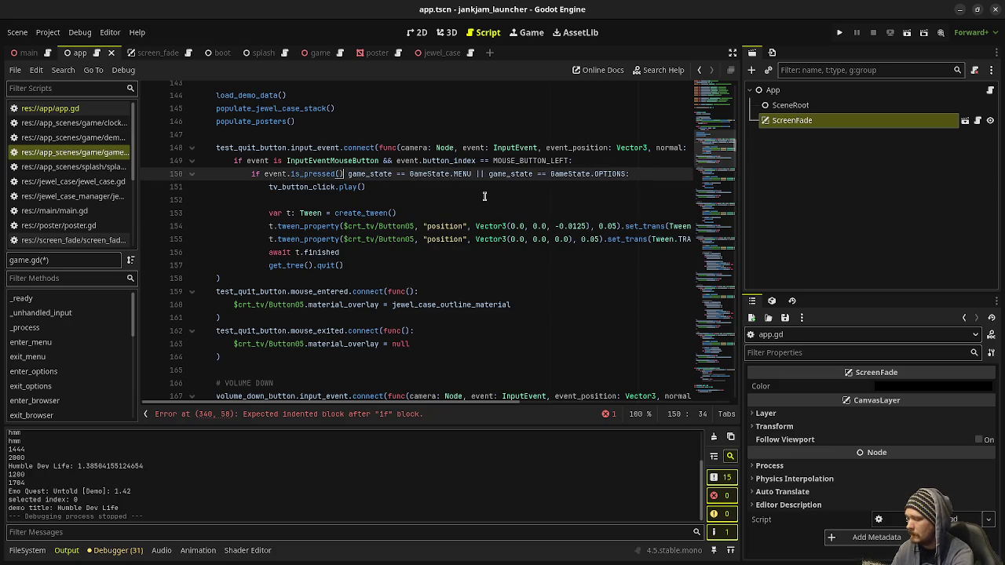
{"action": "key", "text": "Return"}
{"action": "type", "text": "if"}
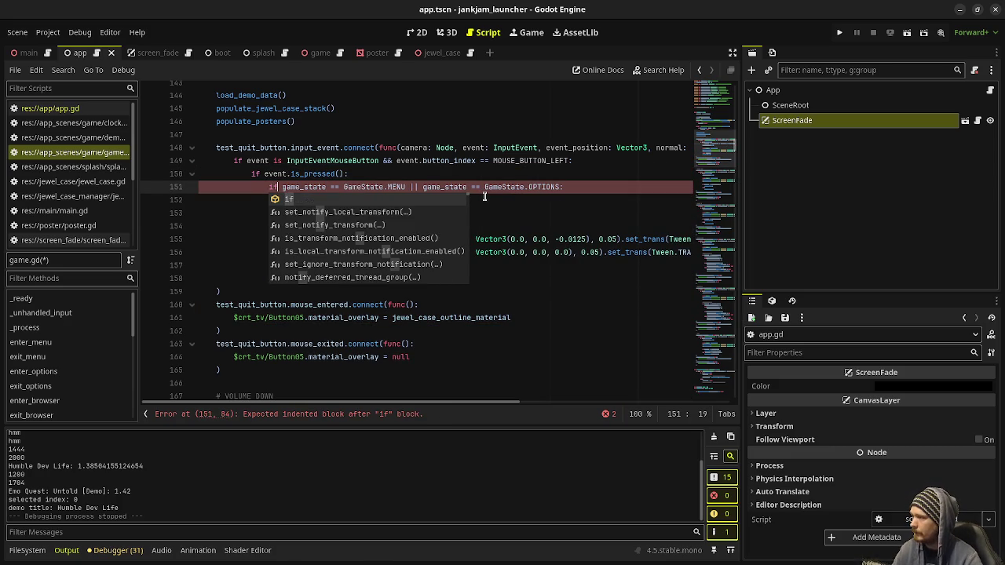
{"action": "key", "text": "Escape"}
Indent the block under the new if, then cut the nested quit logic out
{"action": "left_click_drag", "start_coordinate": [269, 199], "coordinate": [333, 293]}
{"action": "key", "text": "Tab"}
{"action": "left_click", "coordinate": [267, 187]}
{"action": "left_click_drag", "start_coordinate": [268, 187], "coordinate": [399, 277]}
{"action": "key", "text": "ctrl+c"}
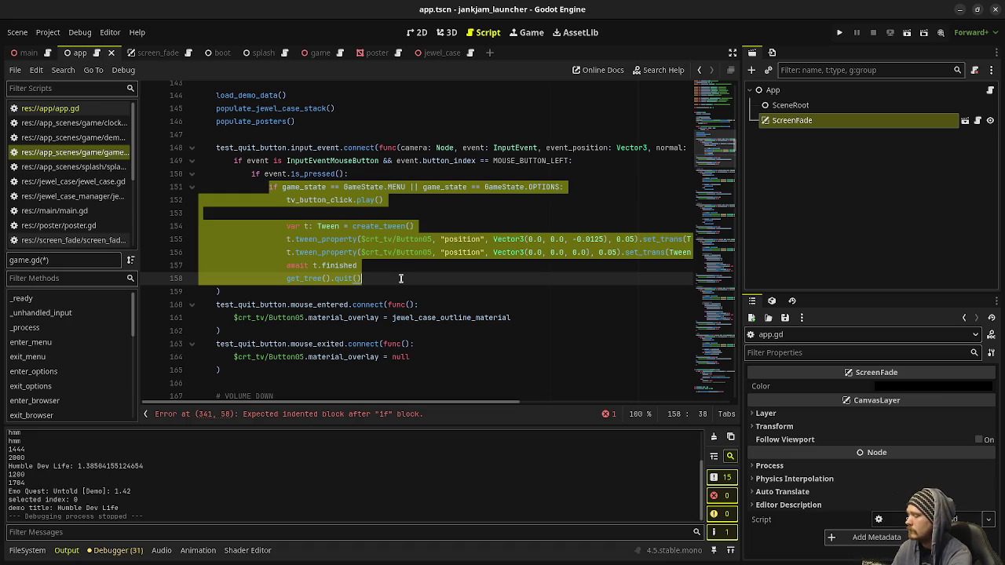
{"action": "key", "text": "BackSpace"}
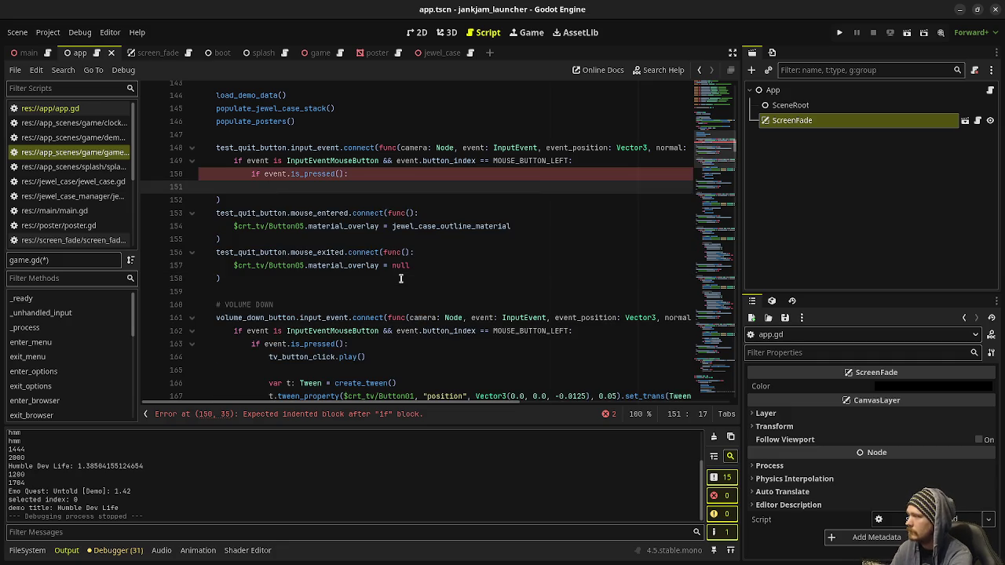
Put a press_quit_button() call in the quit handler's empty branch
{"action": "type", "text": "quit_p"}
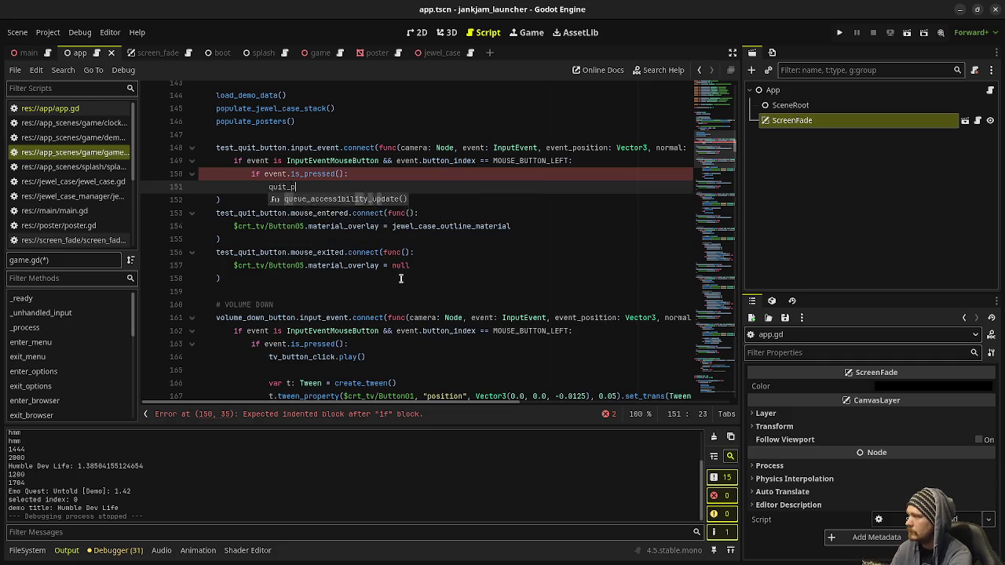
{"action": "key", "text": "BackSpace"}
{"action": "key", "text": "BackSpace"}
{"action": "key", "text": "BackSpace"}
{"action": "type", "text": "press_"}
{"action": "type", "text": "q"}
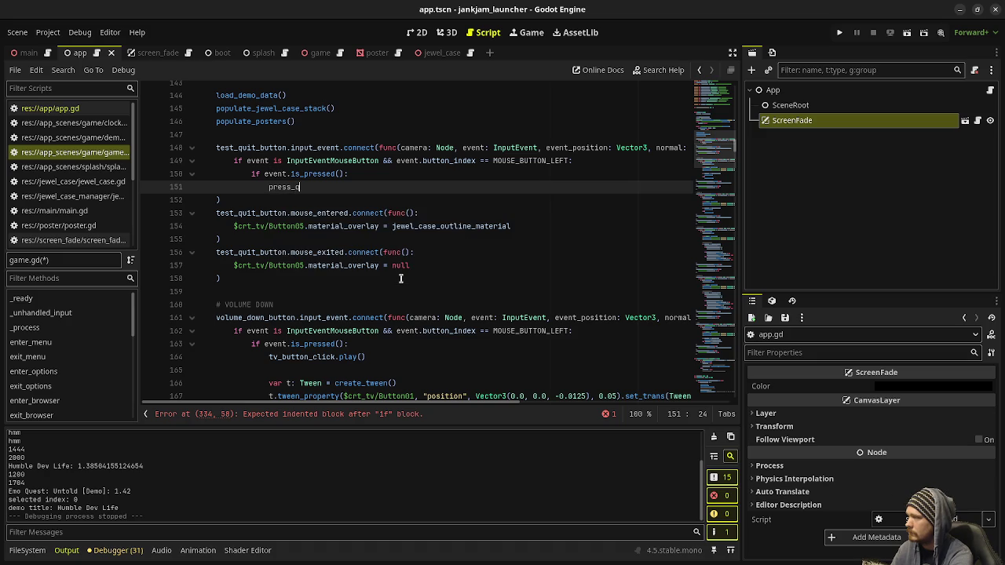
{"action": "type", "text": "uit_button()"}
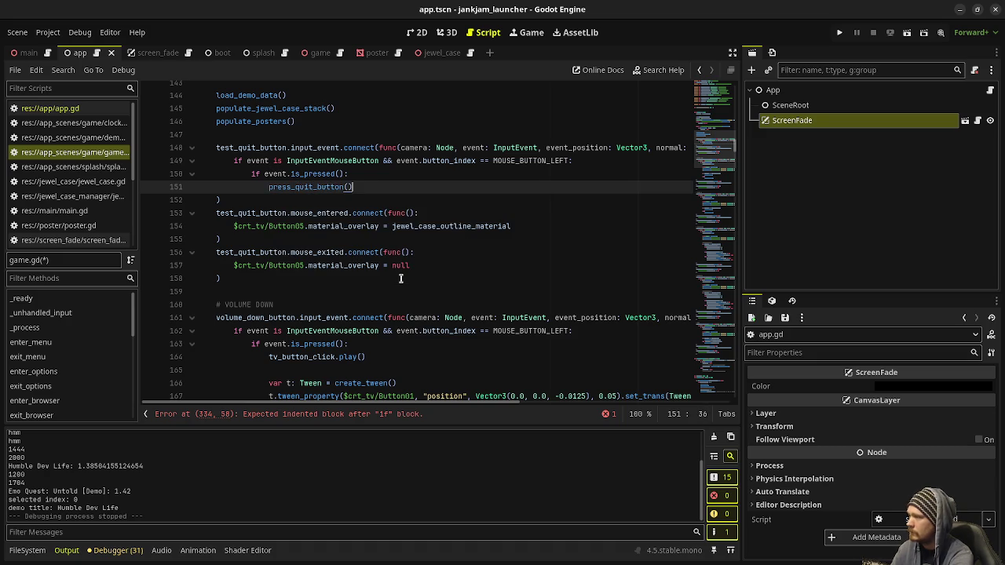
Add func press_quit_button() -> void: at the script end holding the unindented quit logic, and save
{"action": "key", "text": "ctrl+End"}
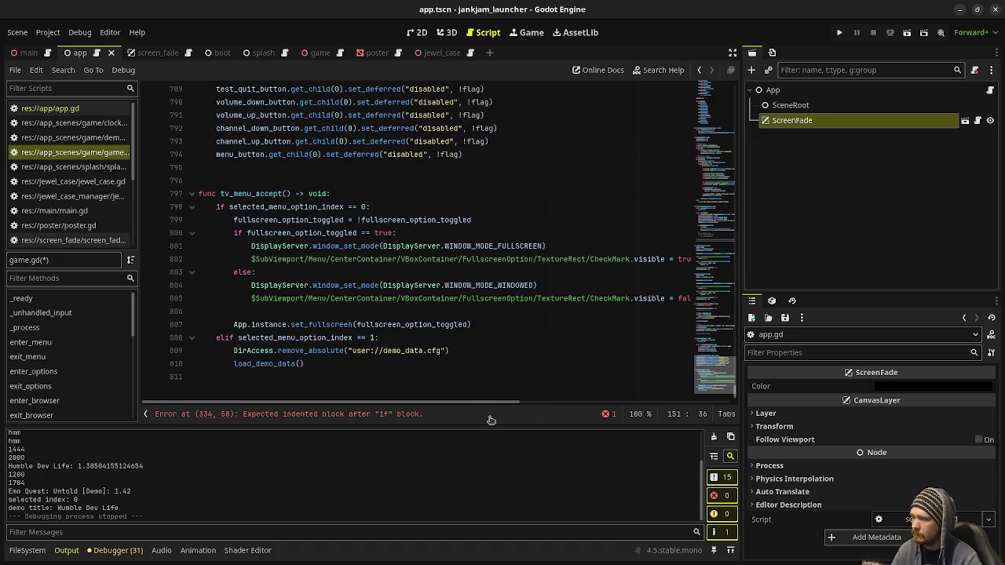
{"action": "key", "text": "Return"}
{"action": "key", "text": "Return"}
{"action": "type", "text": "func p"}
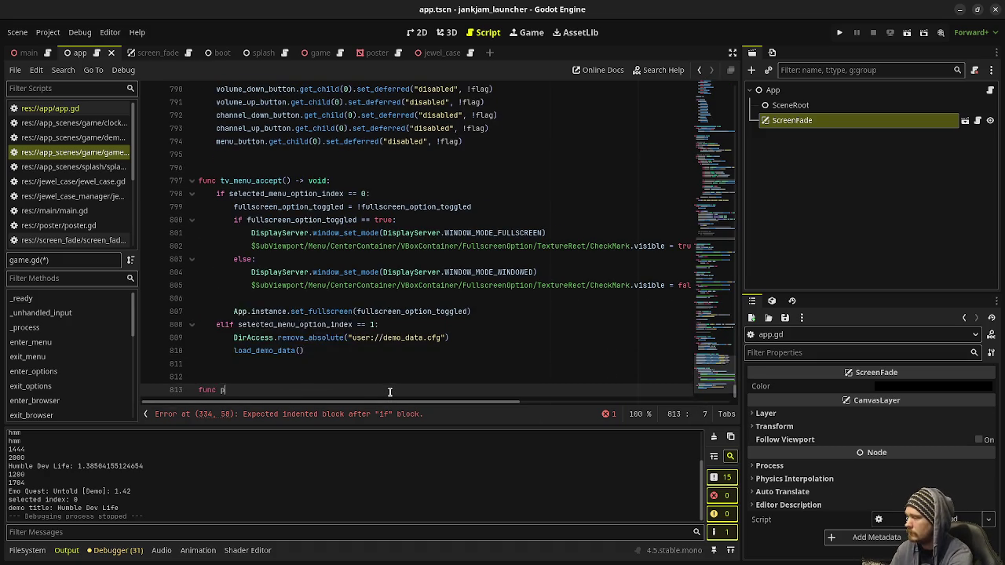
{"action": "type", "text": "ress_quit_"}
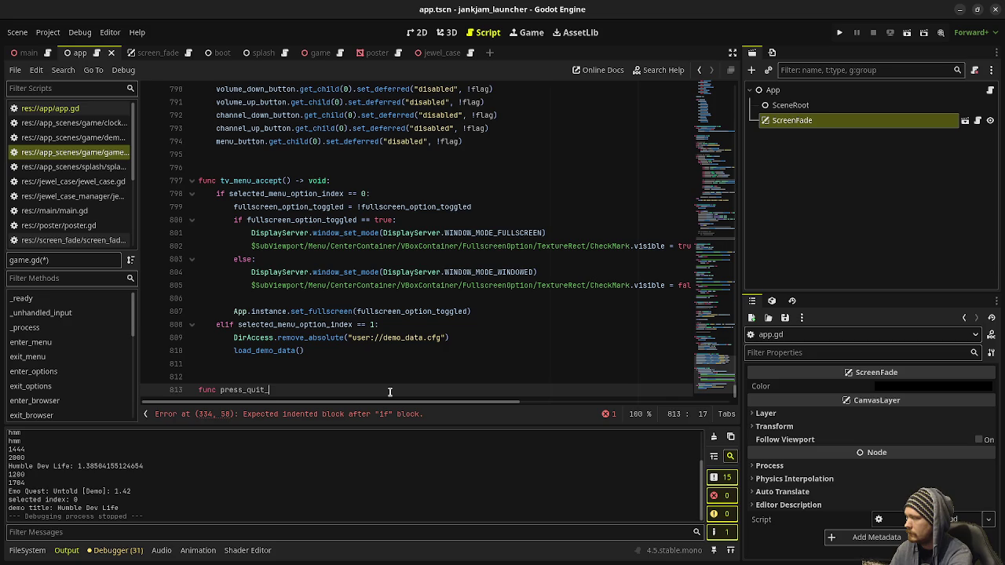
{"action": "type", "text": "button()"}
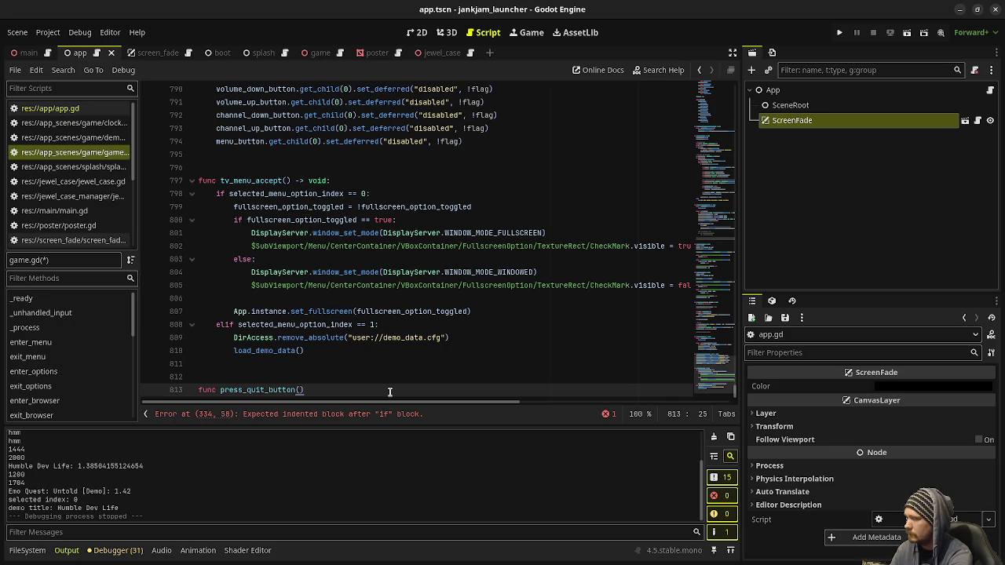
{"action": "type", "text": " -> void:"}
{"action": "key", "text": "Return"}
{"action": "key", "text": "ctrl+v"}
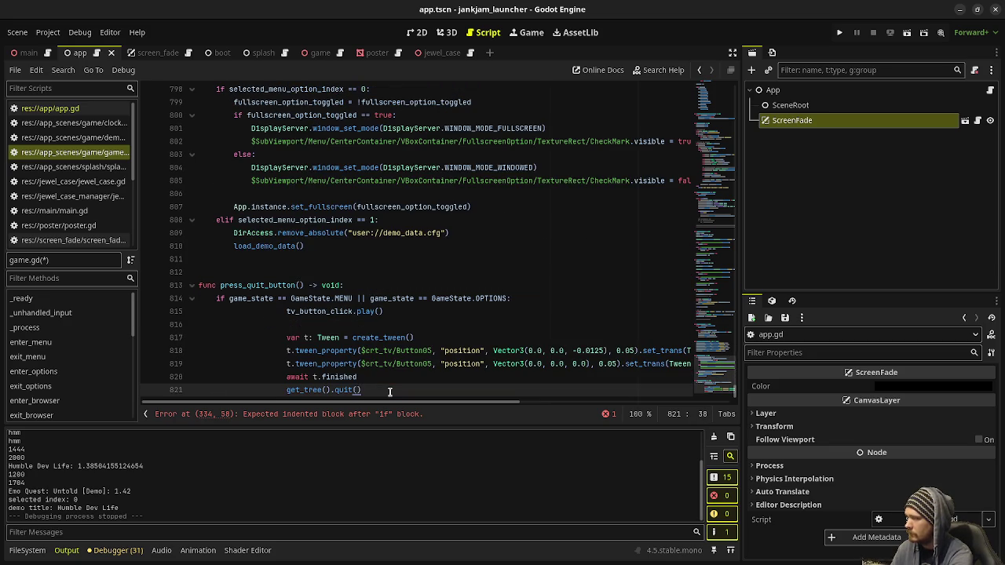
{"action": "mouse_move", "coordinate": [390, 391]}
{"action": "left_mouse_down"}
{"action": "mouse_move", "coordinate": [287, 338]}
{"action": "mouse_move", "coordinate": [288, 312]}
{"action": "left_mouse_up"}
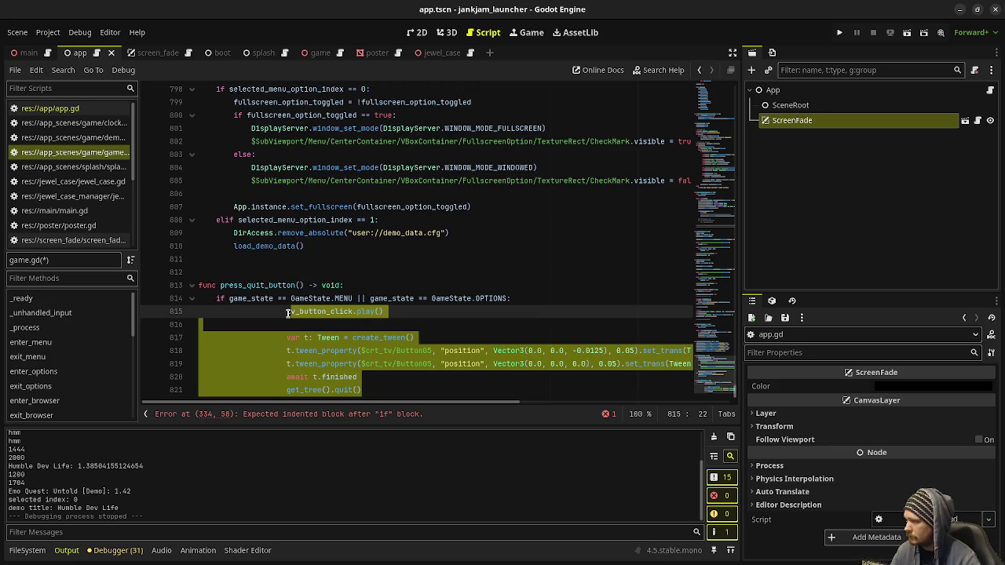
{"action": "key", "text": "shift+Tab"}
{"action": "key", "text": "shift+Tab"}
{"action": "key", "text": "shift+Tab"}
{"action": "left_click", "coordinate": [361, 286]}
{"action": "key", "text": "ctrl+s"}
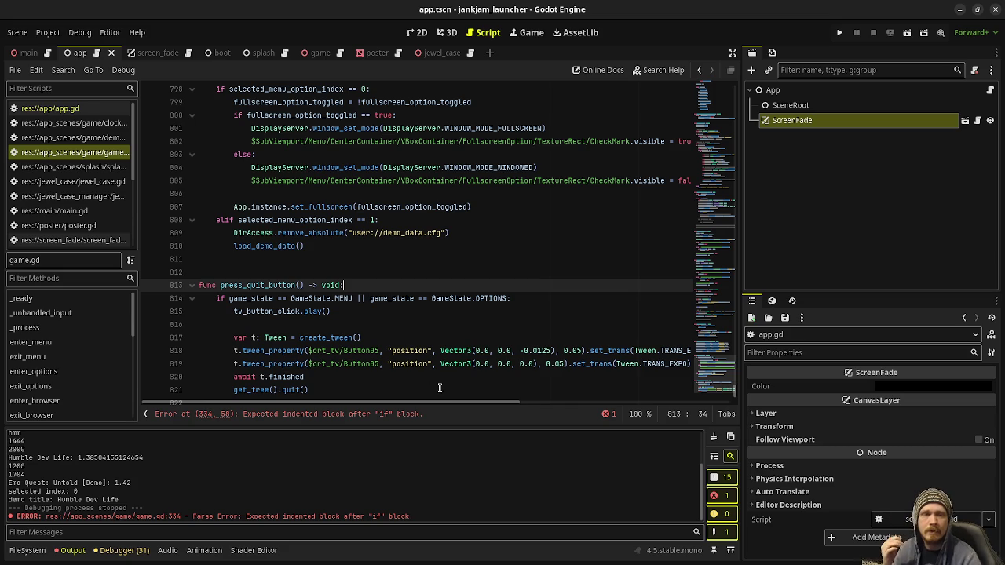
{"action": "mouse_move", "coordinate": [639, 352]}
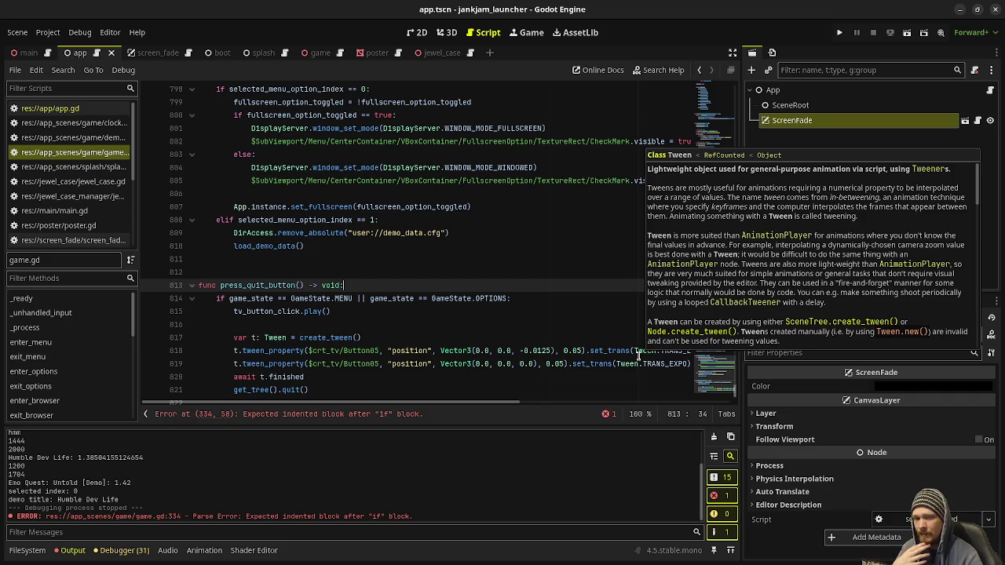
{"action": "left_click", "coordinate": [558, 308]}
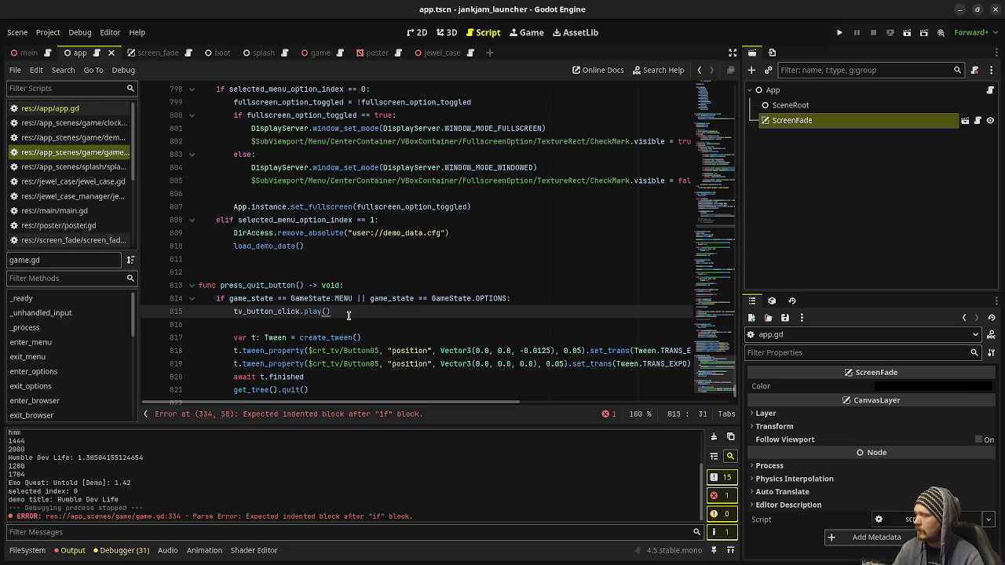
{"action": "scroll", "coordinate": [348, 314], "scroll_direction": "down", "scroll_amount": 1}
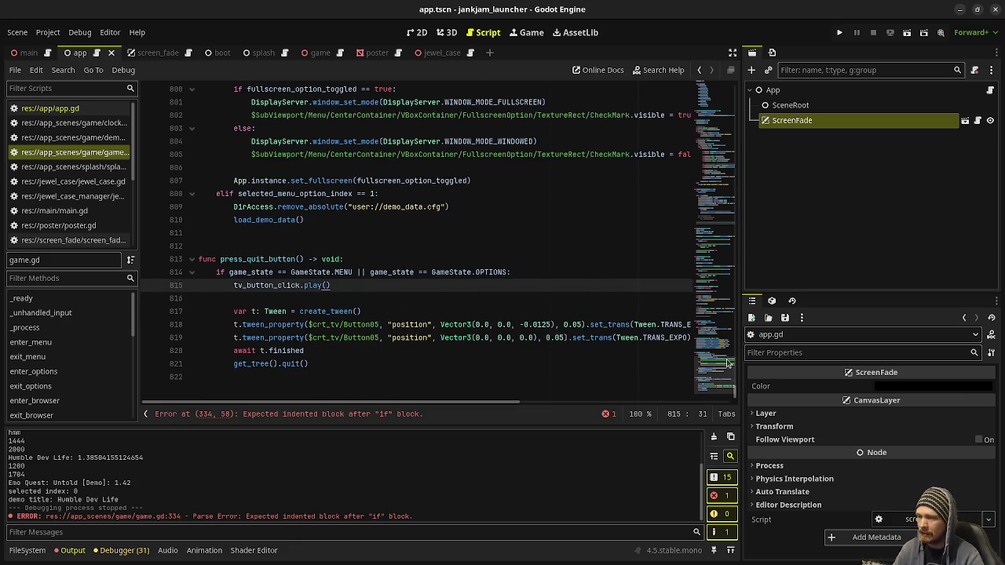
{"action": "left_click", "coordinate": [708, 319]}
{"action": "mouse_move", "coordinate": [708, 319]}
{"action": "left_mouse_down"}
{"action": "mouse_move", "coordinate": [713, 182]}
{"action": "mouse_move", "coordinate": [713, 196]}
{"action": "left_mouse_up"}
{"action": "scroll", "coordinate": [505, 171], "scroll_direction": "up", "scroll_amount": 2}
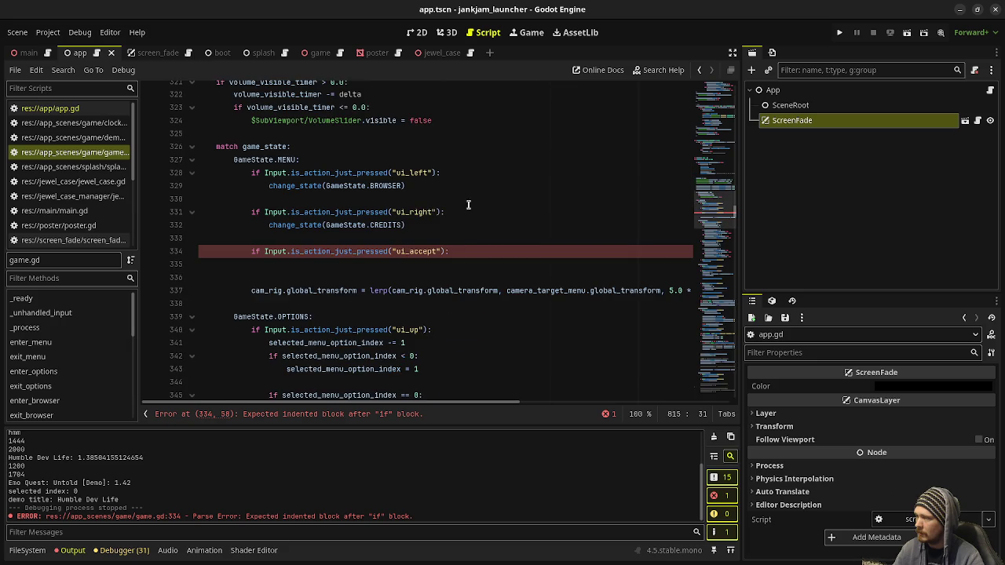
{"action": "left_click", "coordinate": [459, 251]}
{"action": "key", "text": "Return"}
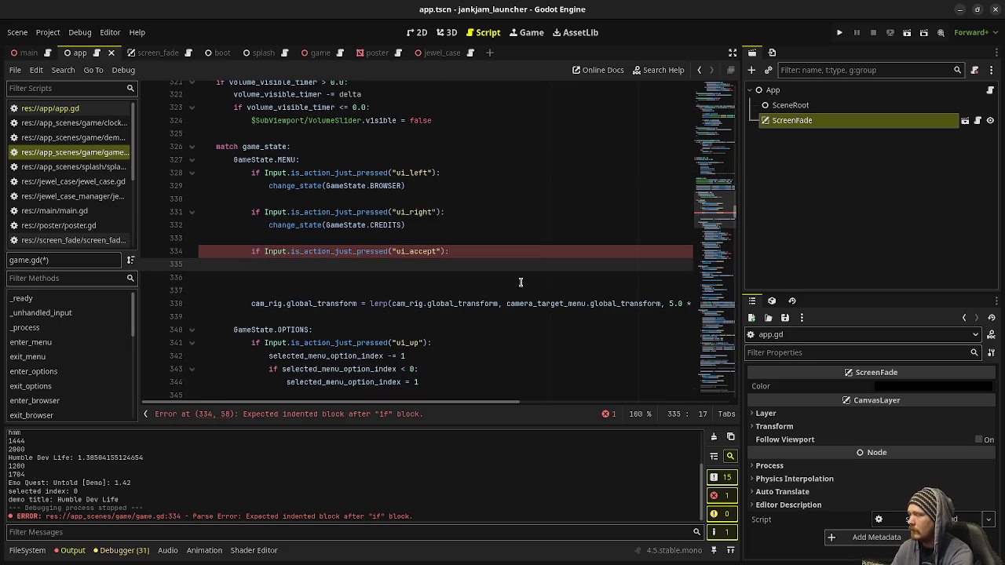
{"action": "type", "text": "pass"}
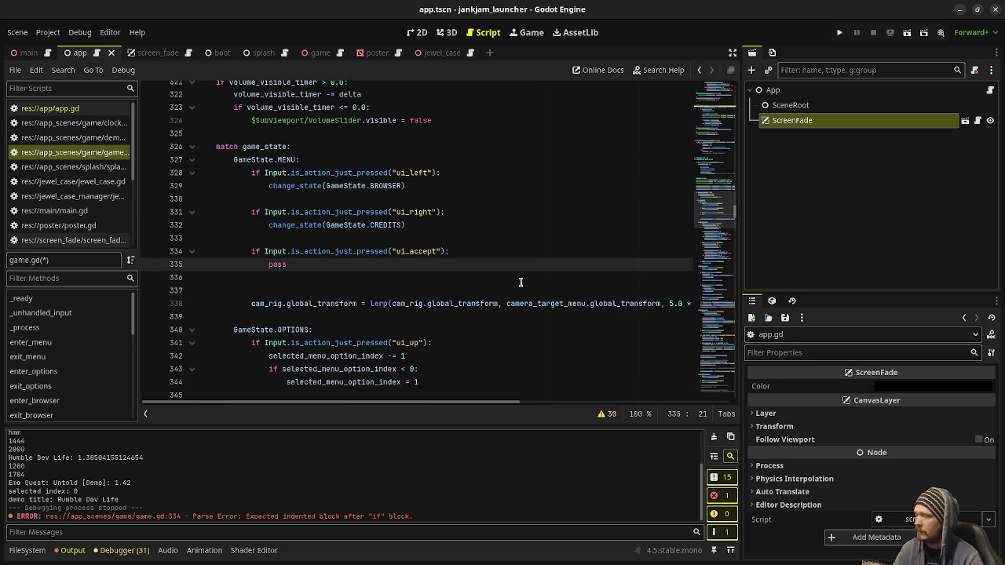
{"action": "scroll", "coordinate": [520, 282], "scroll_direction": "up", "scroll_amount": 1}
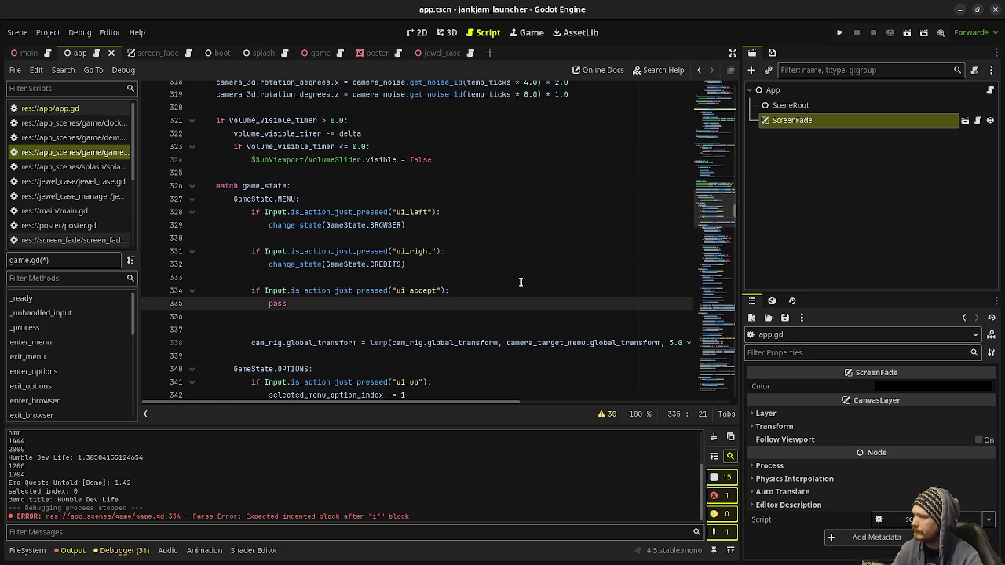
{"action": "scroll", "coordinate": [520, 282], "scroll_direction": "up", "scroll_amount": 1}
{"action": "scroll", "coordinate": [661, 278], "scroll_direction": "up", "scroll_amount": 20}
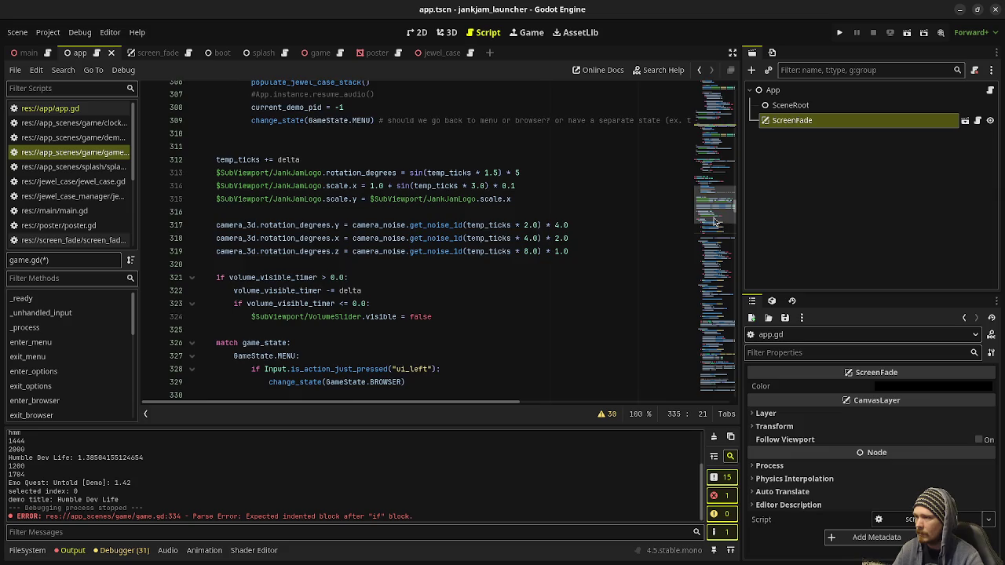
{"action": "scroll", "coordinate": [669, 189], "scroll_direction": "down", "scroll_amount": 17}
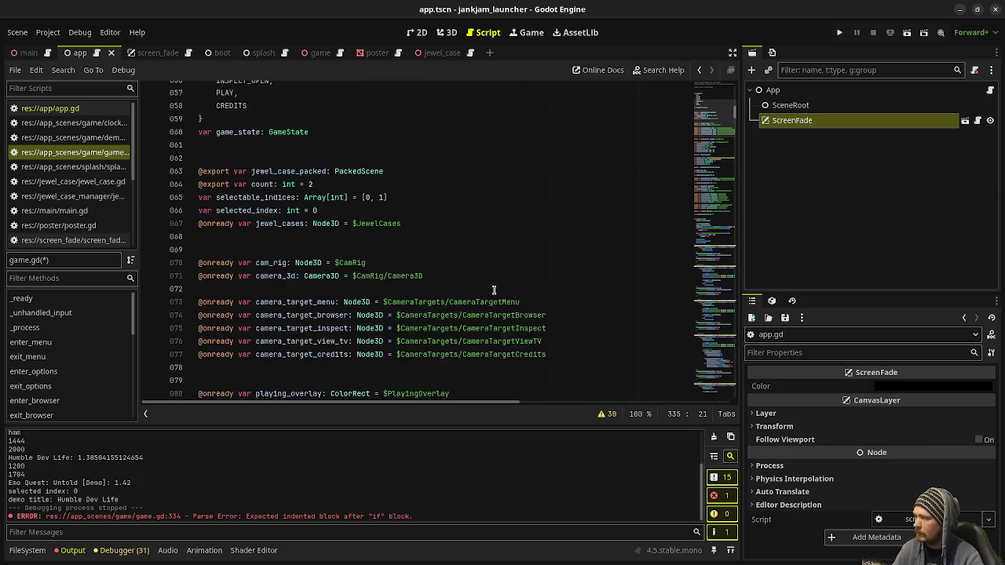
{"action": "scroll", "coordinate": [385, 326], "scroll_direction": "down", "scroll_amount": 15}
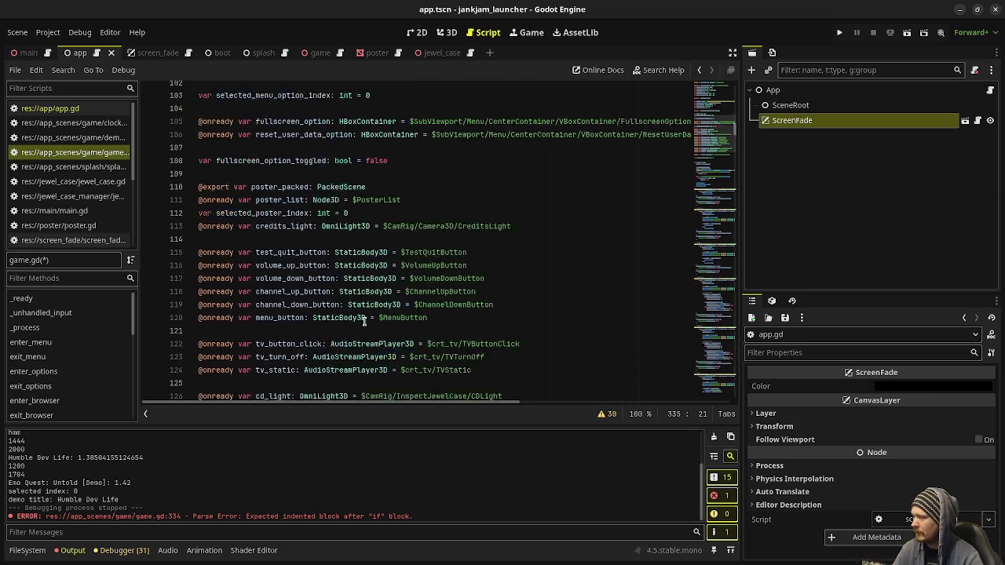
{"action": "scroll", "coordinate": [363, 322], "scroll_direction": "down", "scroll_amount": 3}
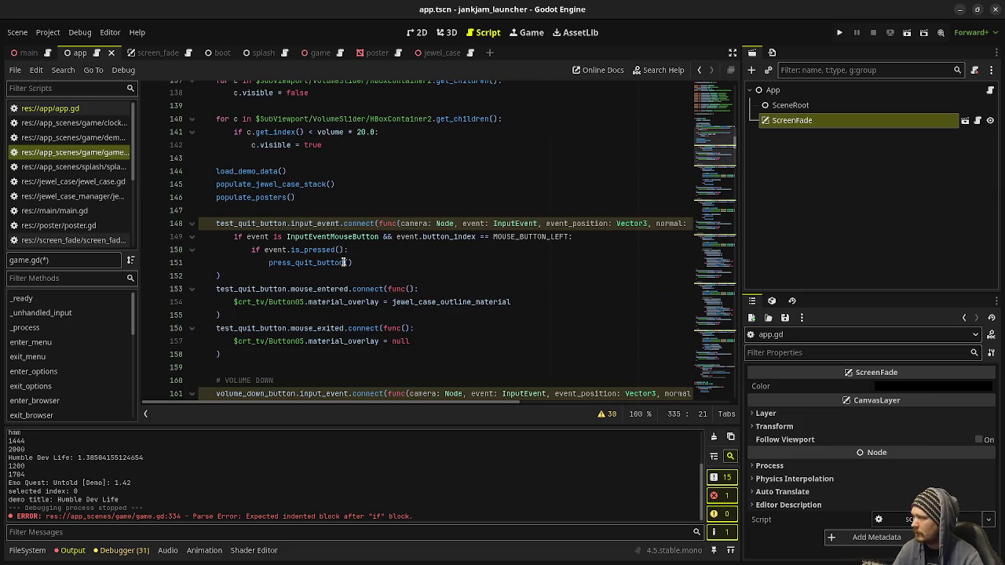
{"action": "scroll", "coordinate": [342, 259], "scroll_direction": "up", "scroll_amount": 2}
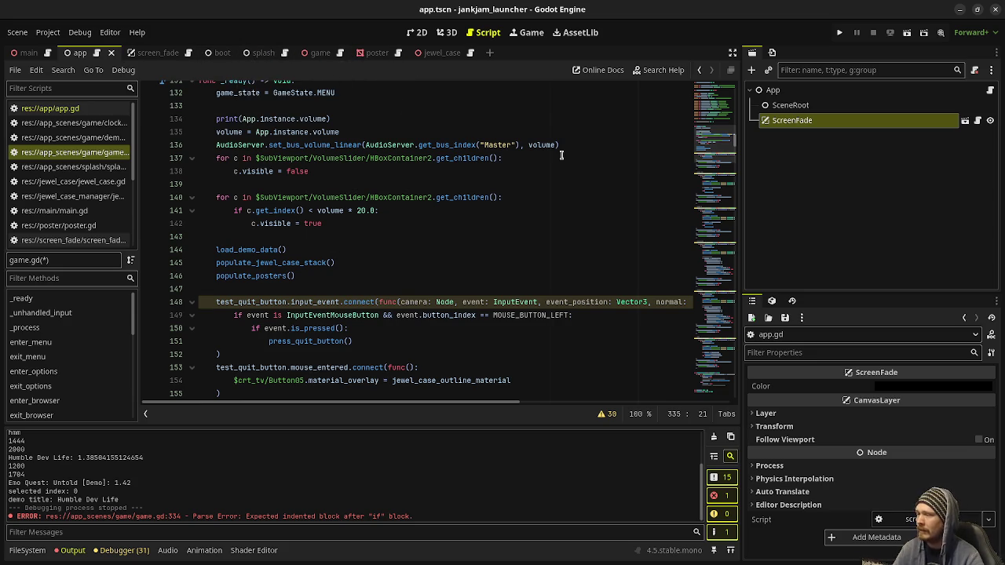
{"action": "left_click", "coordinate": [715, 243]}
{"action": "left_click_drag", "start_coordinate": [739, 299], "coordinate": [736, 421]}
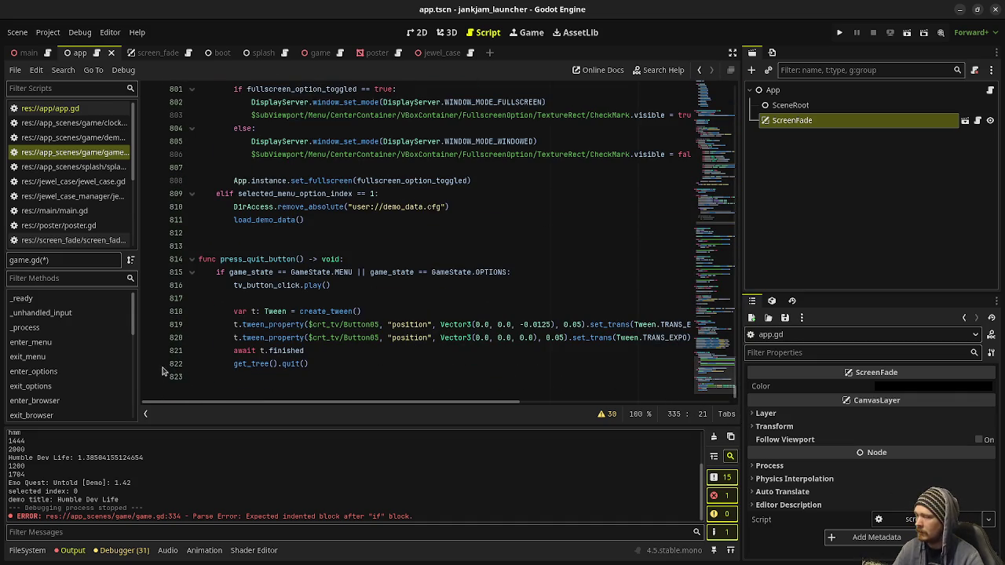
{"action": "left_click", "coordinate": [706, 317]}
{"action": "left_click_drag", "start_coordinate": [705, 317], "coordinate": [699, 140]}
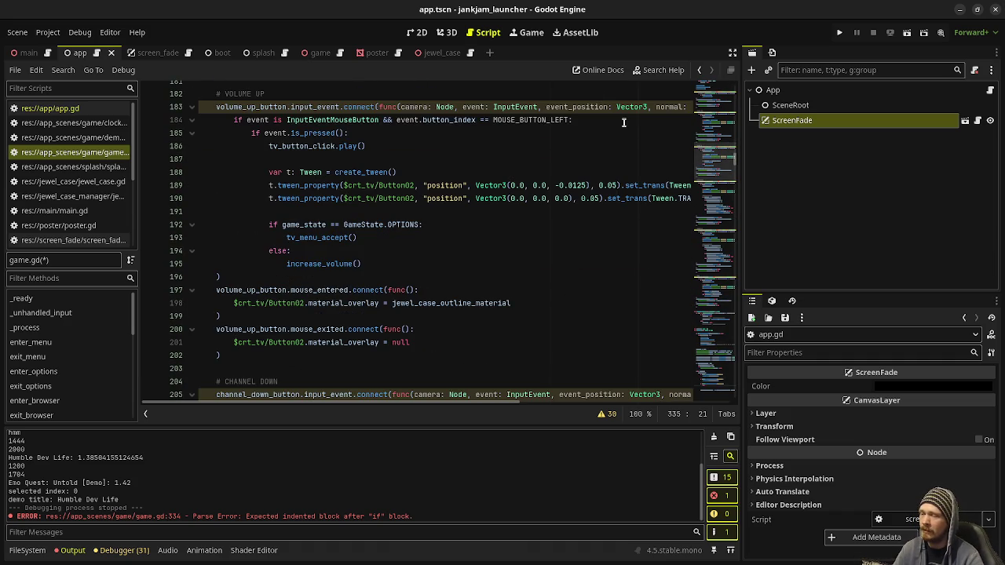
{"action": "mouse_move", "coordinate": [698, 167]}
{"action": "left_mouse_down"}
{"action": "mouse_move", "coordinate": [722, 369]}
{"action": "mouse_move", "coordinate": [716, 128]}
{"action": "left_mouse_up"}
Cut the volume-down click logic, lines 164–173, out of its handler
{"action": "scroll", "coordinate": [467, 220], "scroll_direction": "up", "scroll_amount": 4}
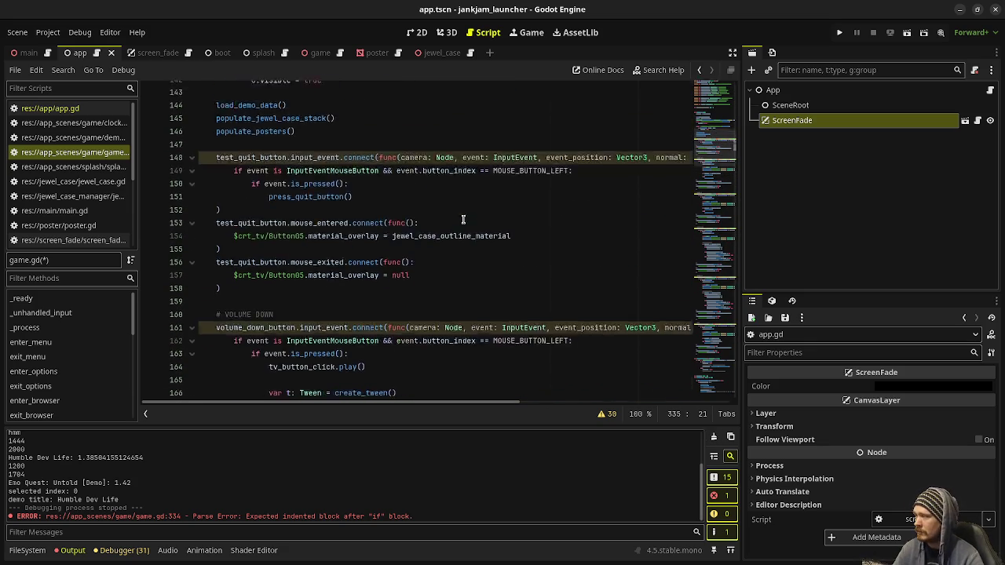
{"action": "scroll", "coordinate": [365, 245], "scroll_direction": "down", "scroll_amount": 3}
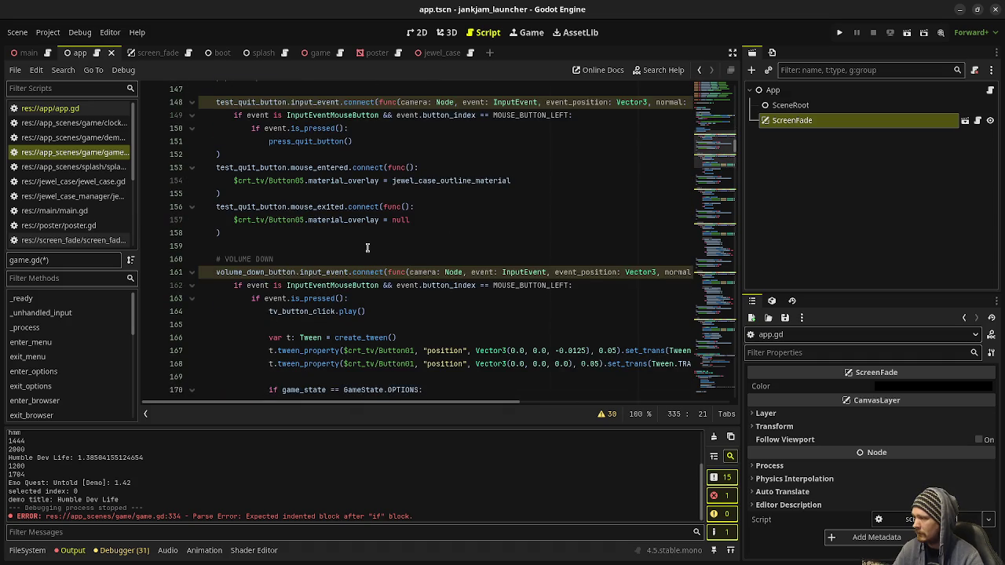
{"action": "mouse_move", "coordinate": [263, 311]}
{"action": "left_mouse_down"}
{"action": "mouse_move", "coordinate": [365, 311]}
{"action": "mouse_move", "coordinate": [299, 338]}
{"action": "mouse_move", "coordinate": [373, 347]}
{"action": "left_mouse_up"}
{"action": "key", "text": "ctrl+c"}
{"action": "key", "text": "BackSpace"}
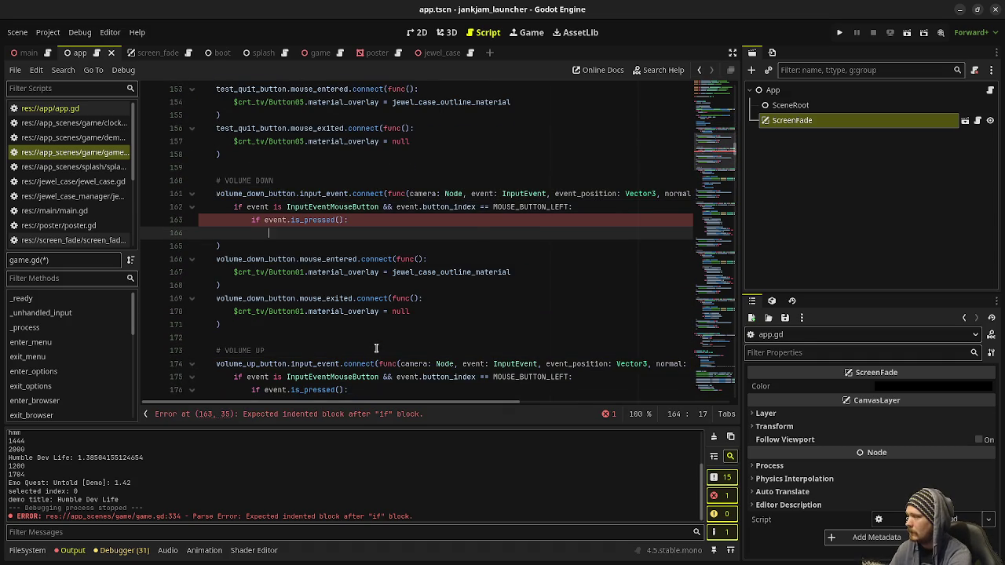
Write press_volume_down_button() as the volume-down handler's call on line 164
{"action": "type", "text": "tv_b"}
{"action": "key", "text": "BackSpace"}
{"action": "key", "text": "BackSpace"}
{"action": "key", "text": "BackSpace"}
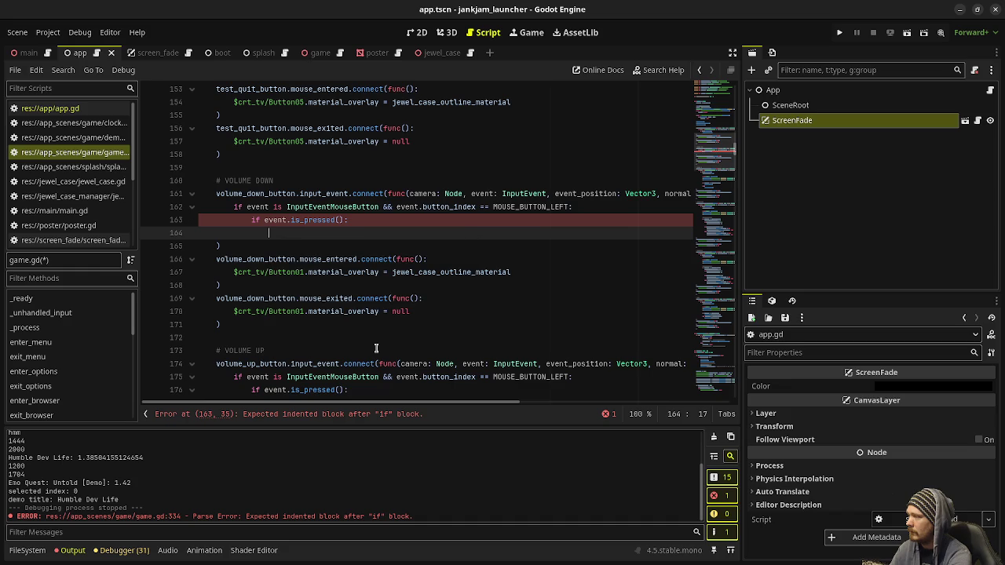
{"action": "type", "text": "volu"}
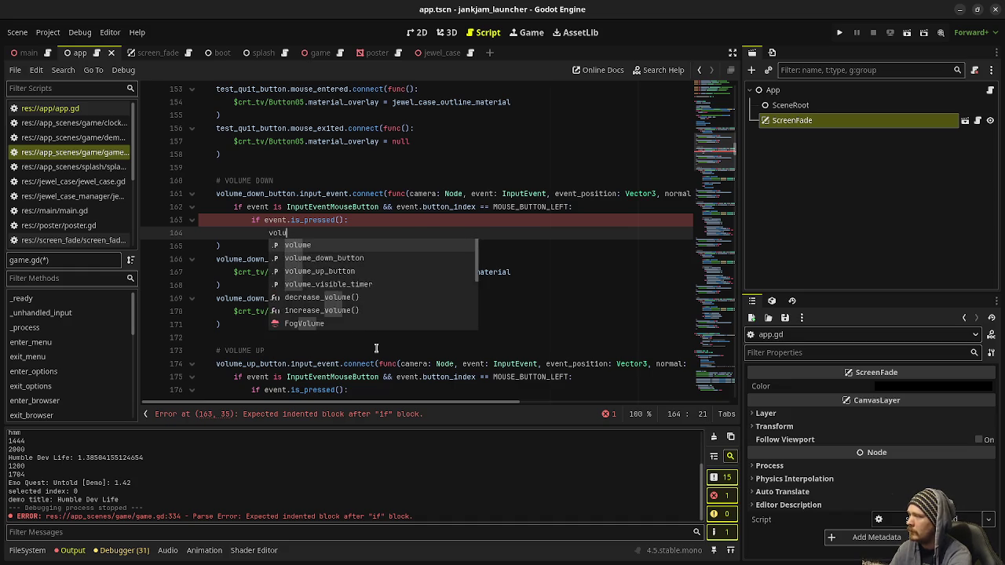
{"action": "type", "text": "me_down_"}
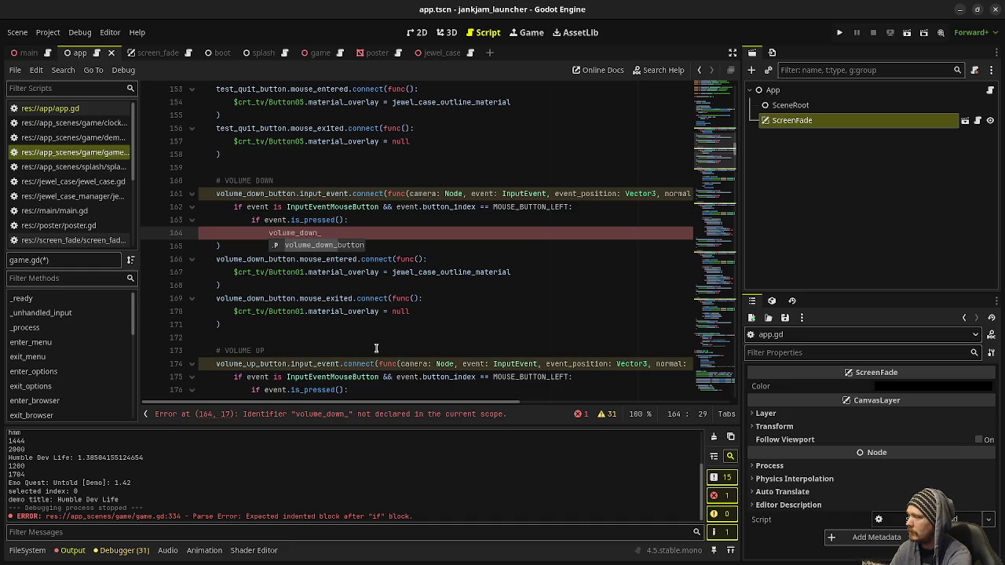
{"action": "type", "text": "pres"}
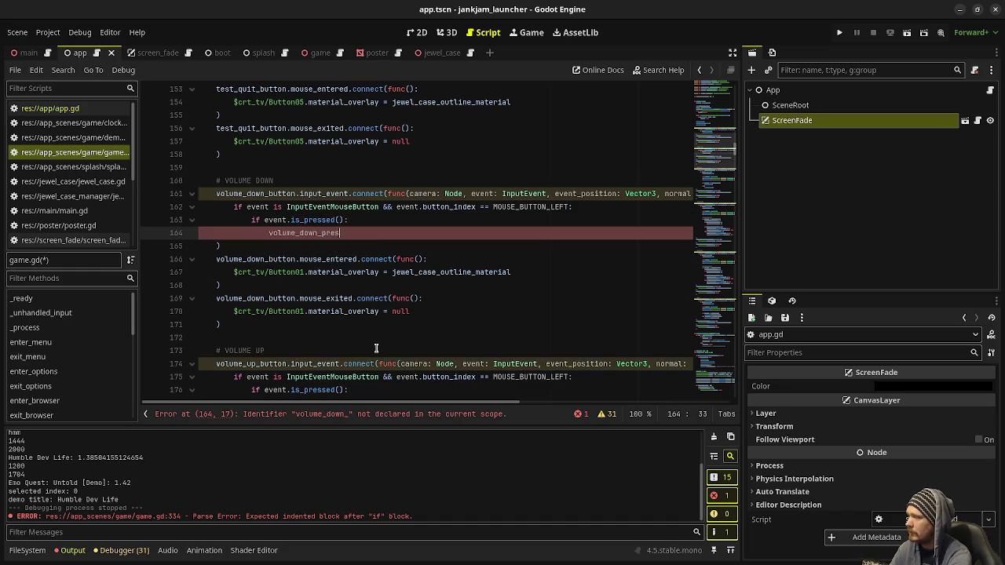
{"action": "key", "text": "BackSpace"}
{"action": "key", "text": "BackSpace"}
{"action": "key", "text": "Return"}
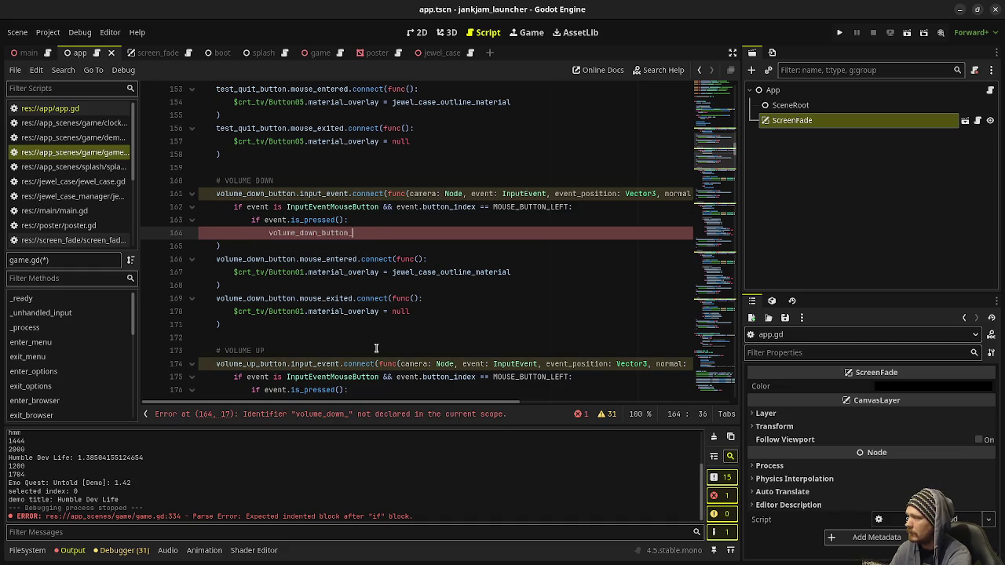
{"action": "type", "text": "()"}
{"action": "left_click", "coordinate": [266, 233]}
{"action": "type", "text": "press_"}
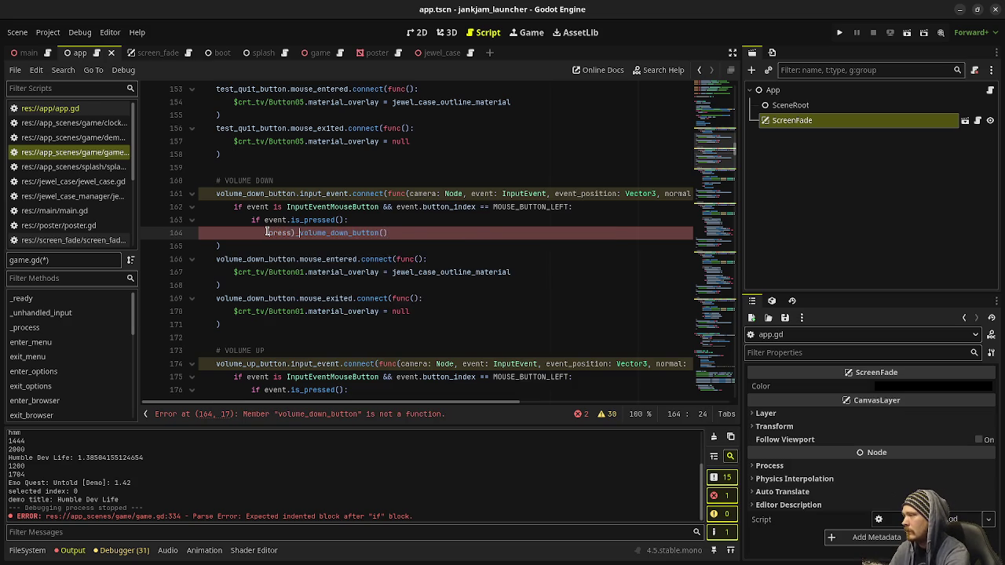
{"action": "scroll", "coordinate": [306, 145], "scroll_direction": "up", "scroll_amount": 2}
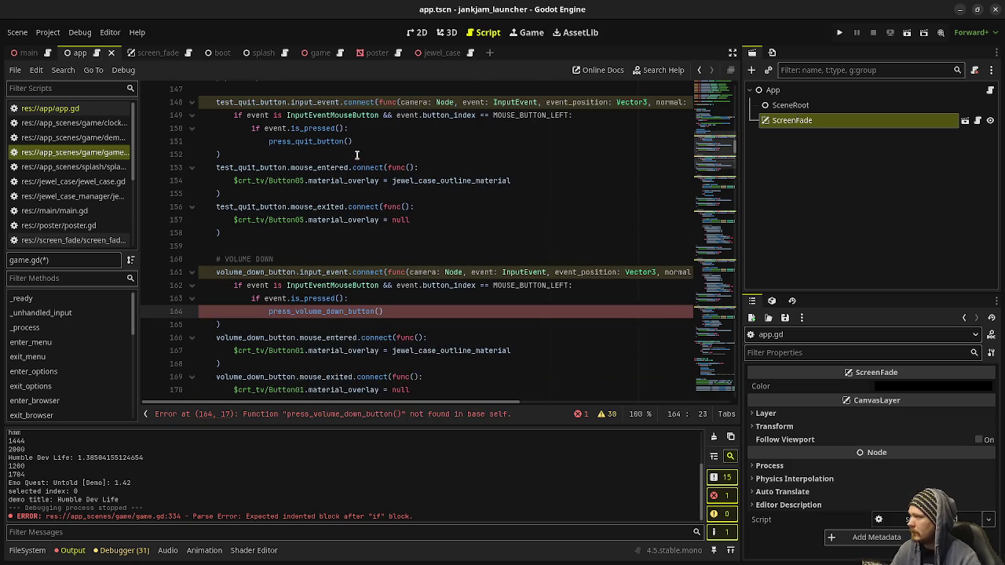
{"action": "left_click", "coordinate": [421, 311]}
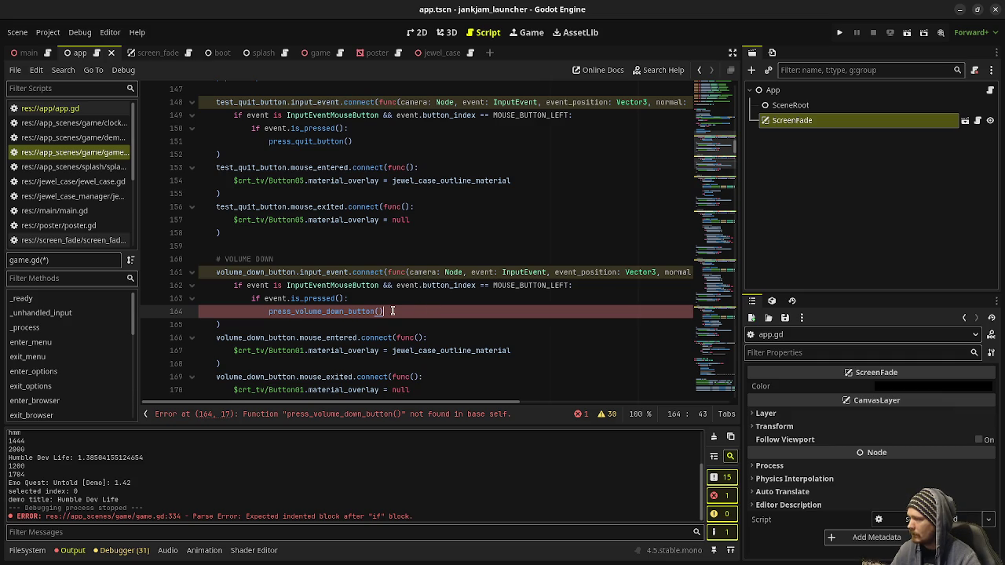
{"action": "mouse_move", "coordinate": [714, 149]}
{"action": "left_mouse_down"}
{"action": "mouse_move", "coordinate": [710, 299]}
{"action": "mouse_move", "coordinate": [658, 456]}
{"action": "left_mouse_up"}
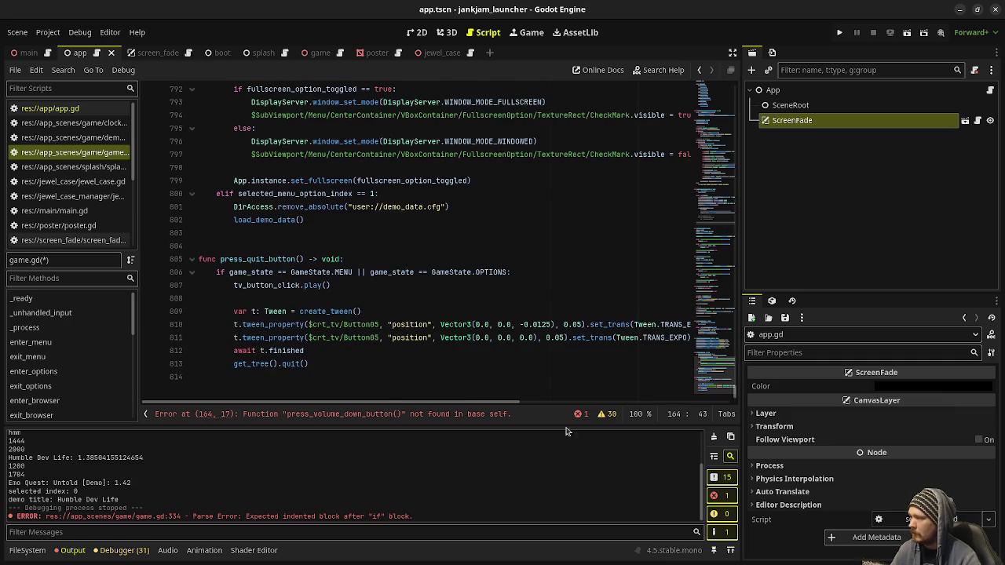
Add func press_volume_down_button() -> void: at the script end with the pasted click logic re-indented
{"action": "left_click", "coordinate": [330, 379]}
{"action": "key", "text": "Return"}
{"action": "key", "text": "Return"}
{"action": "type", "text": "func pr"}
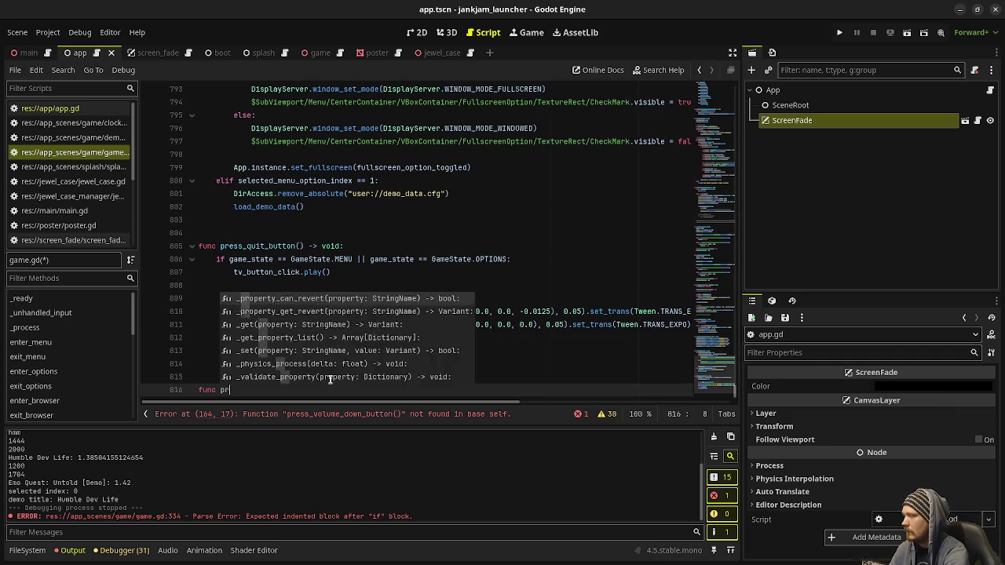
{"action": "type", "text": "ess_volume_"}
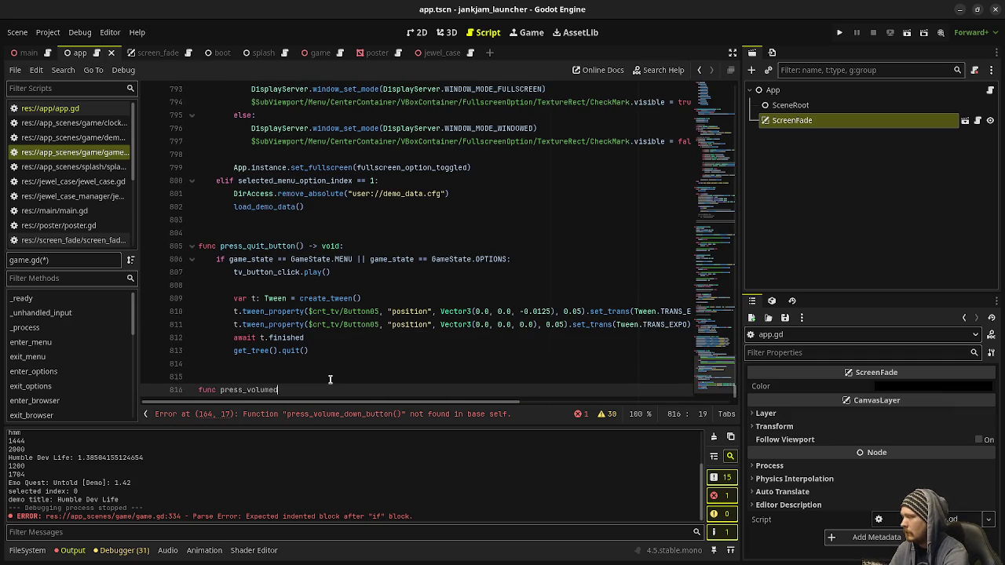
{"action": "type", "text": "down_button"}
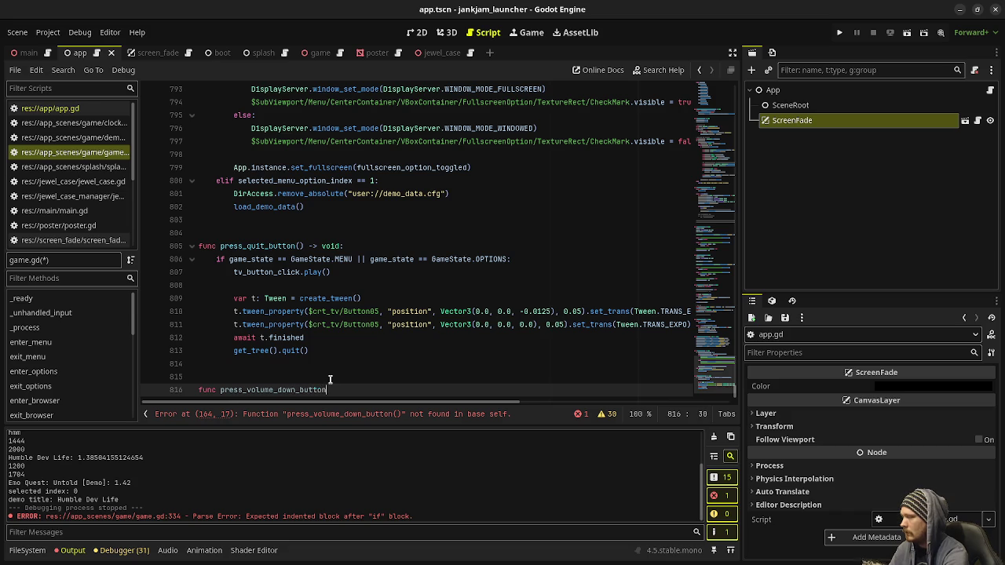
{"action": "type", "text": "() -> void:"}
{"action": "key", "text": "Return"}
{"action": "key", "text": "ctrl+v"}
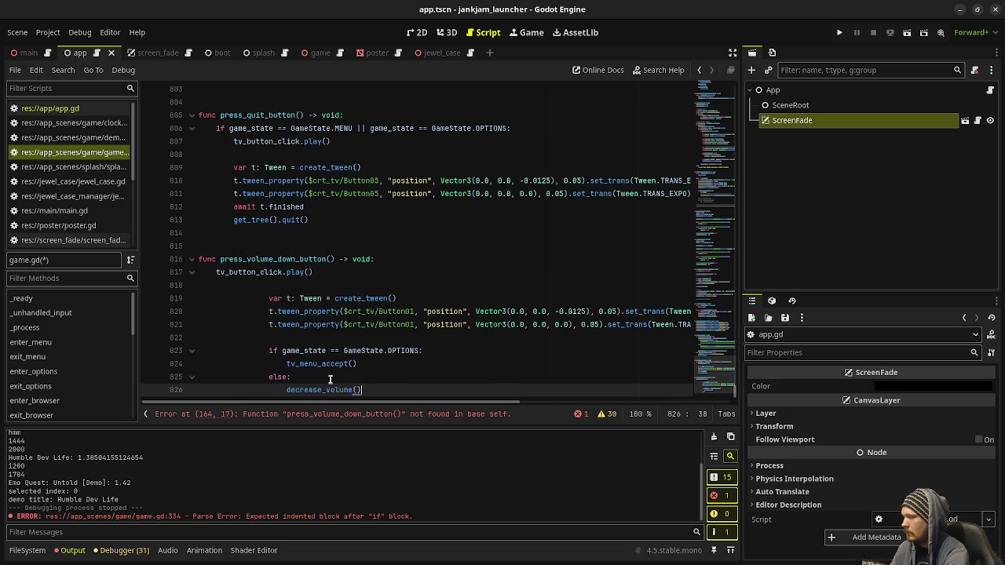
{"action": "mouse_move", "coordinate": [352, 385]}
{"action": "left_mouse_down"}
{"action": "mouse_move", "coordinate": [271, 284]}
{"action": "mouse_move", "coordinate": [266, 295]}
{"action": "left_mouse_up"}
{"action": "key", "text": "shift+Tab"}
{"action": "key", "text": "shift+Tab"}
{"action": "left_click", "coordinate": [389, 276]}
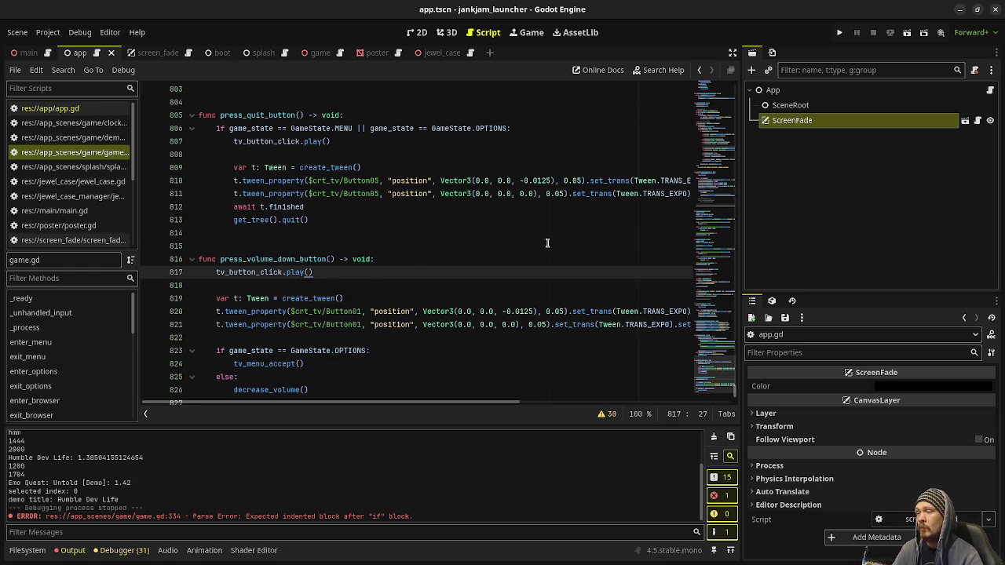
{"action": "mouse_move", "coordinate": [630, 198]}
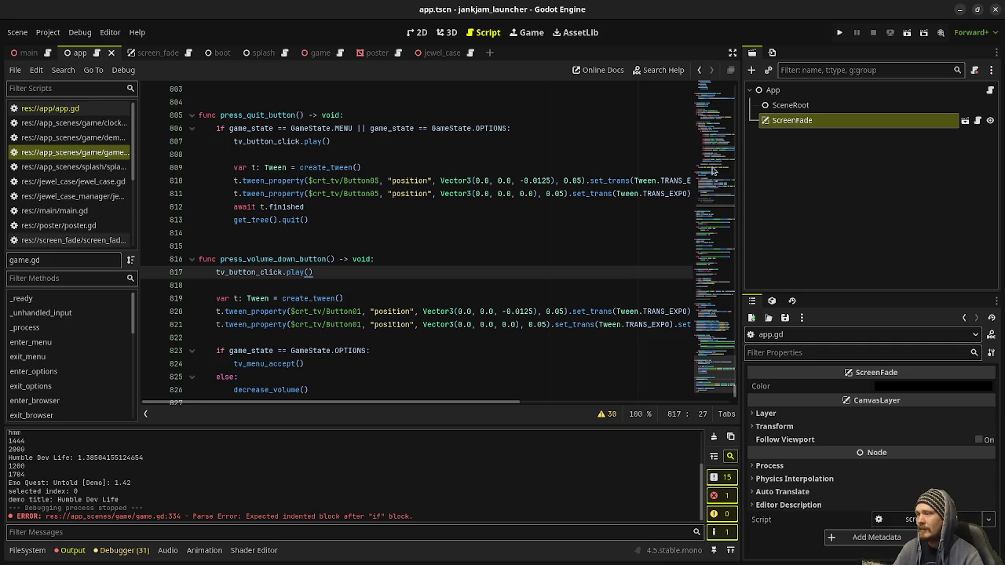
{"action": "scroll", "coordinate": [715, 363], "scroll_direction": "down", "scroll_amount": 1}
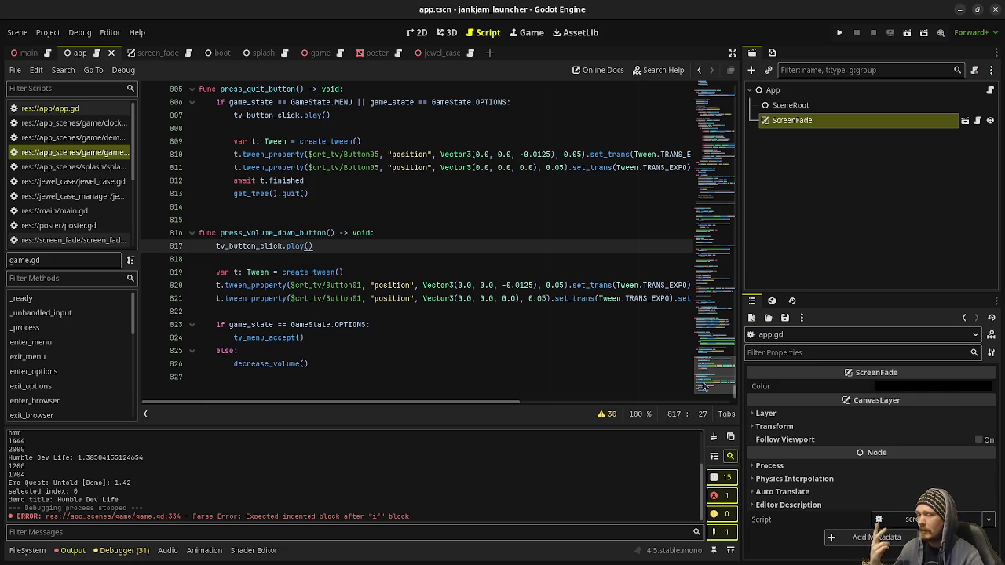
{"action": "mouse_move", "coordinate": [711, 381]}
{"action": "left_mouse_down"}
{"action": "mouse_move", "coordinate": [740, 270]}
{"action": "mouse_move", "coordinate": [728, 145]}
{"action": "mouse_move", "coordinate": [715, 125]}
{"action": "left_mouse_up"}
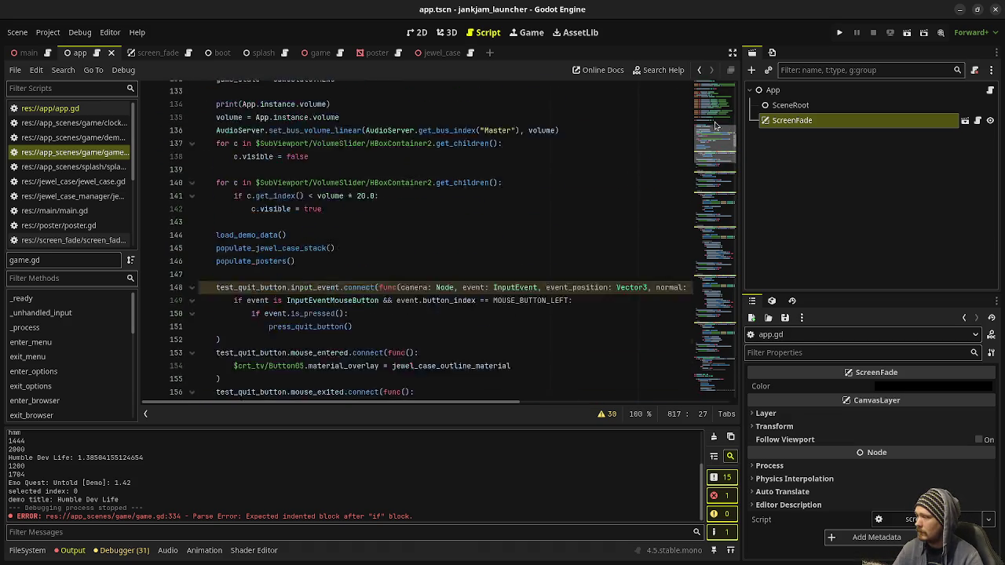
Cut the volume-up handler's click logic through increase_volume() out of the handler
{"action": "scroll", "coordinate": [715, 126], "scroll_direction": "down", "scroll_amount": 4}
{"action": "scroll", "coordinate": [458, 337], "scroll_direction": "down", "scroll_amount": 3}
{"action": "scroll", "coordinate": [356, 207], "scroll_direction": "down", "scroll_amount": 6}
{"action": "left_click", "coordinate": [368, 319]}
{"action": "mouse_move", "coordinate": [368, 317]}
{"action": "left_mouse_down"}
{"action": "mouse_move", "coordinate": [275, 229]}
{"action": "mouse_move", "coordinate": [271, 206]}
{"action": "left_mouse_up"}
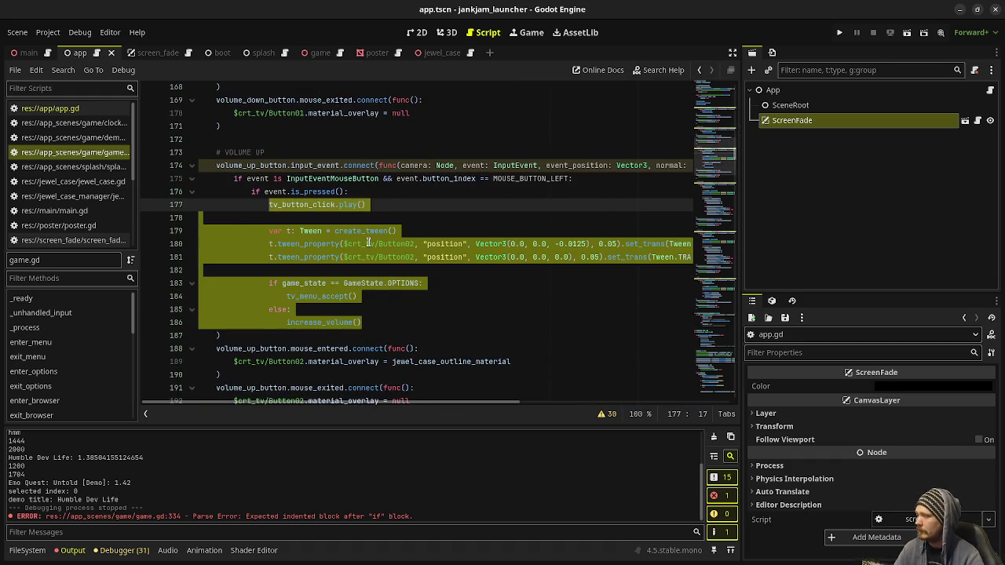
{"action": "key", "text": "ctrl+x"}
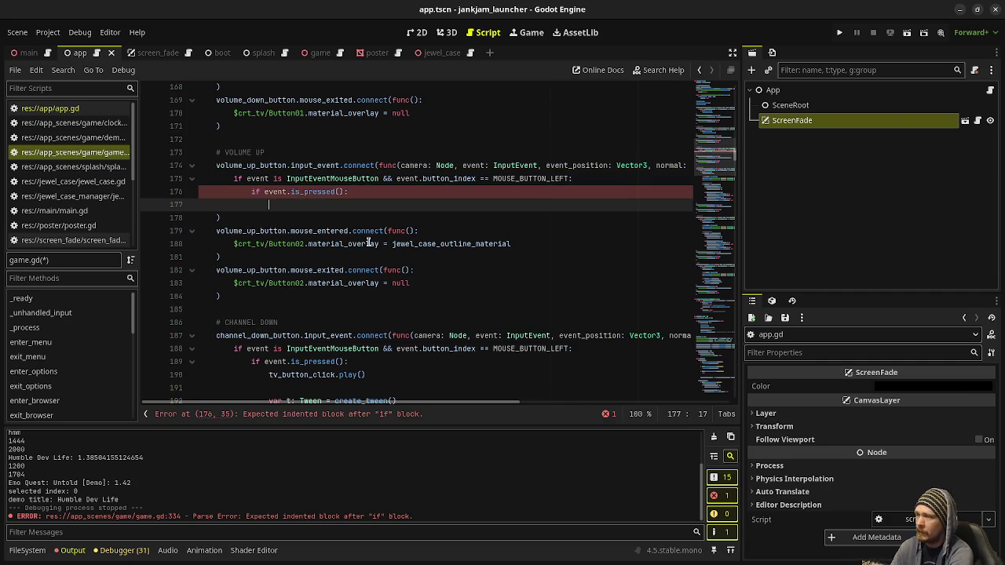
Write press_volume_up_button() as the volume-up handler's call on line 177
{"action": "type", "text": "vo"}
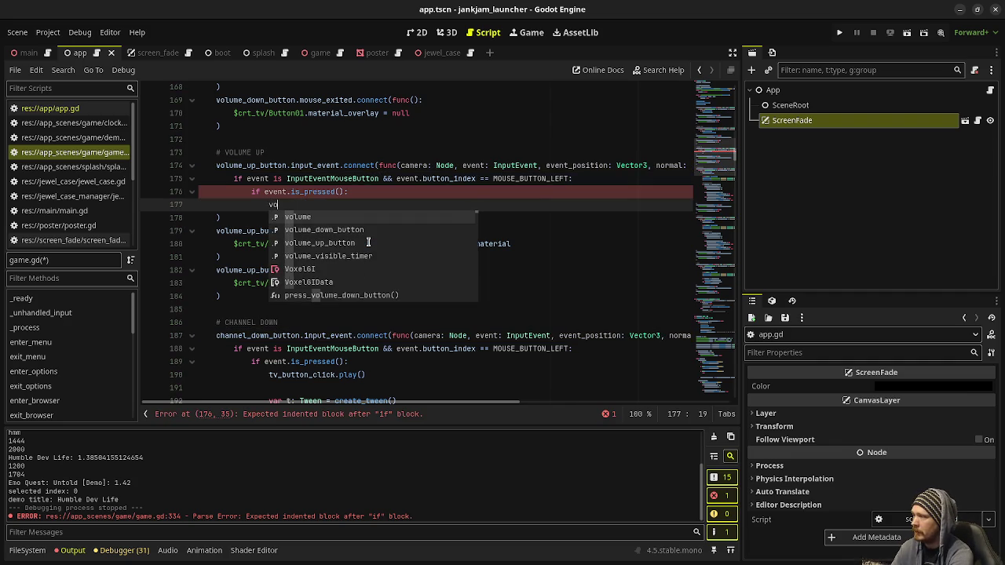
{"action": "type", "text": "lume_up_"}
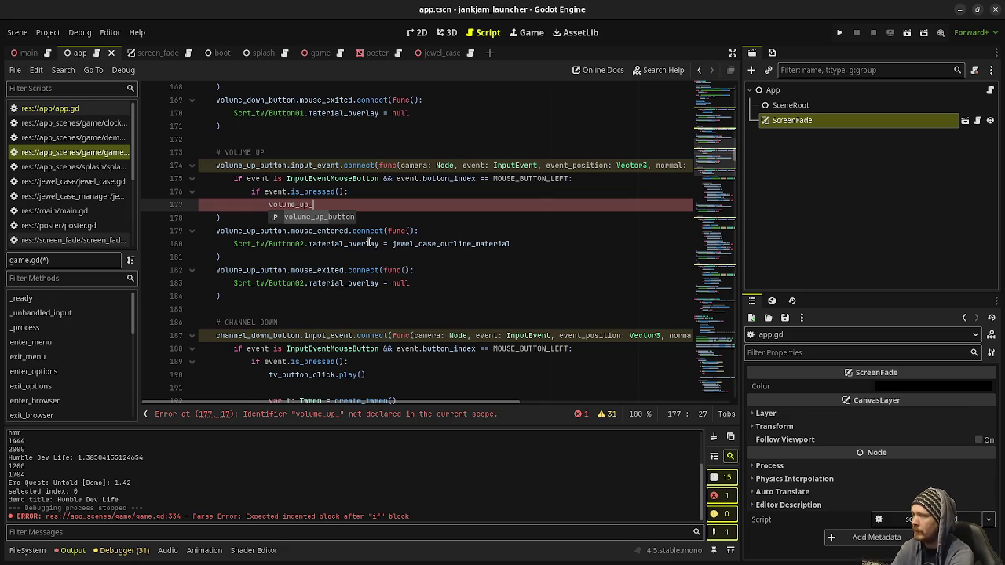
{"action": "key", "text": "BackSpace"}
{"action": "key", "text": "BackSpace"}
{"action": "key", "text": "BackSpace"}
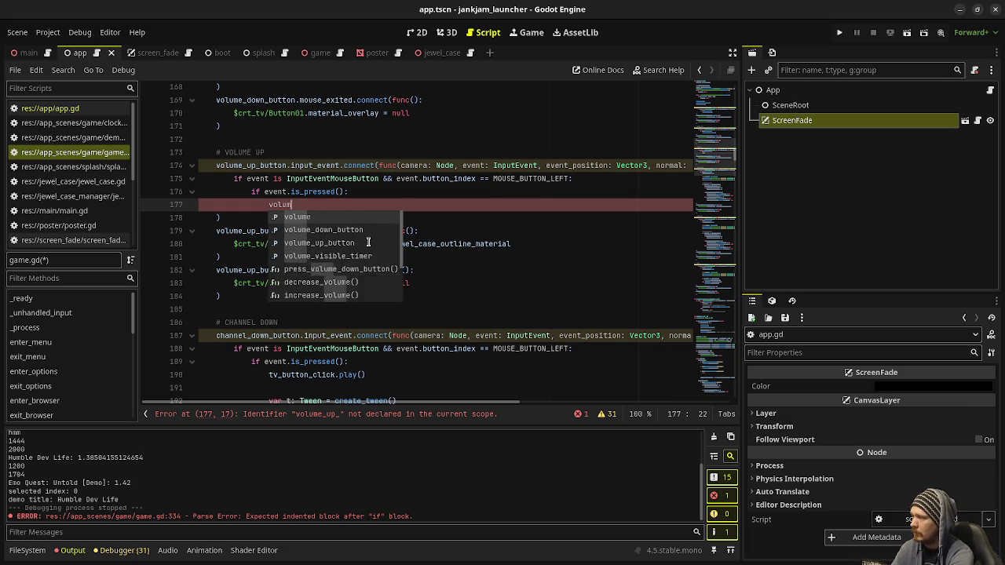
{"action": "type", "text": "press_vo"}
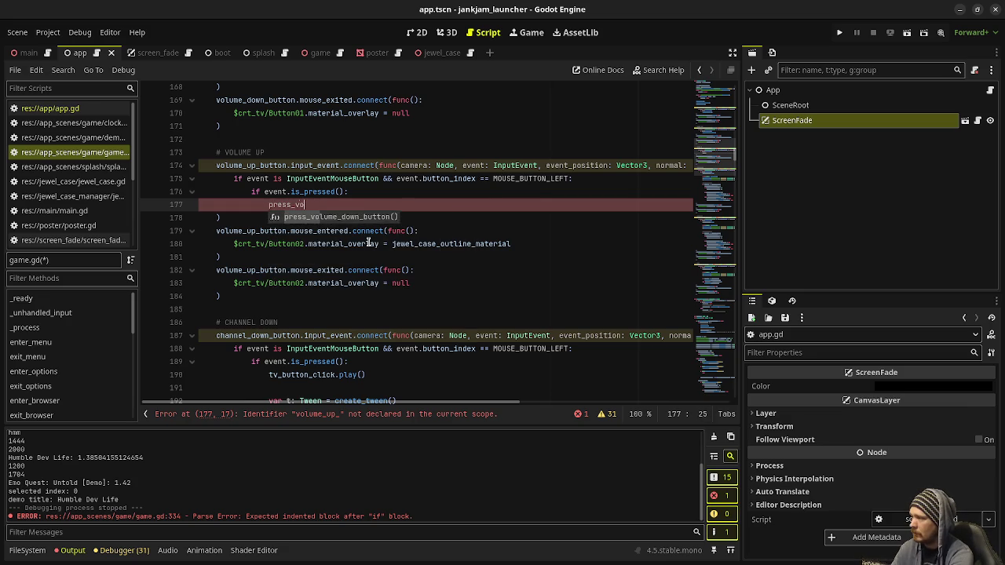
{"action": "type", "text": "lume_up_"}
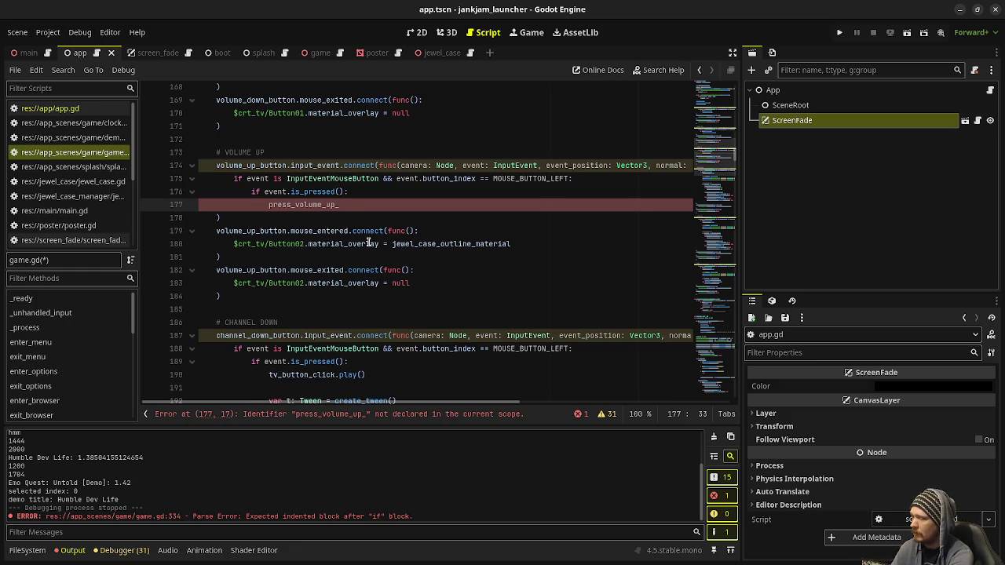
{"action": "type", "text": "button()"}
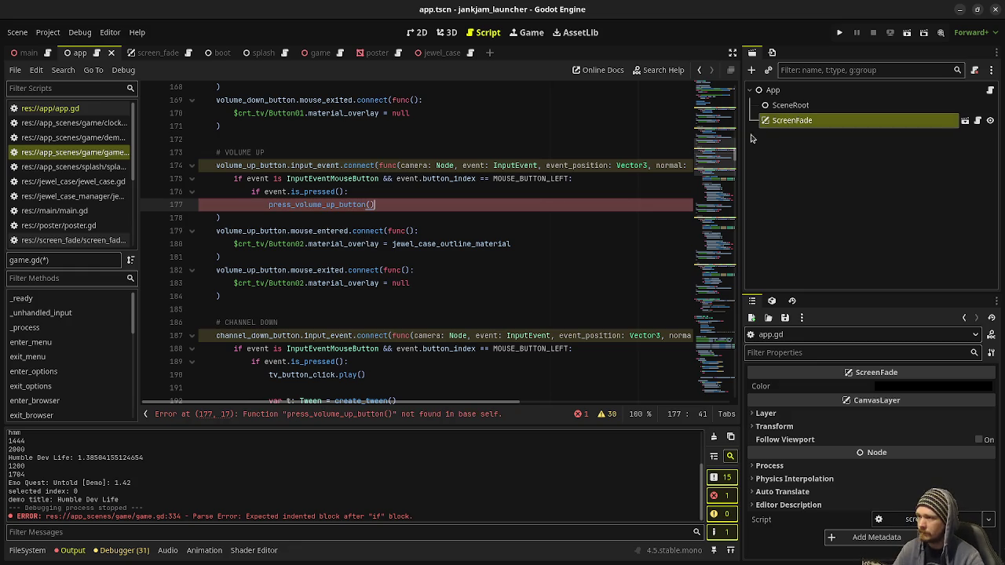
{"action": "left_click_drag", "start_coordinate": [715, 157], "coordinate": [562, 414]}
{"action": "left_click", "coordinate": [353, 394]}
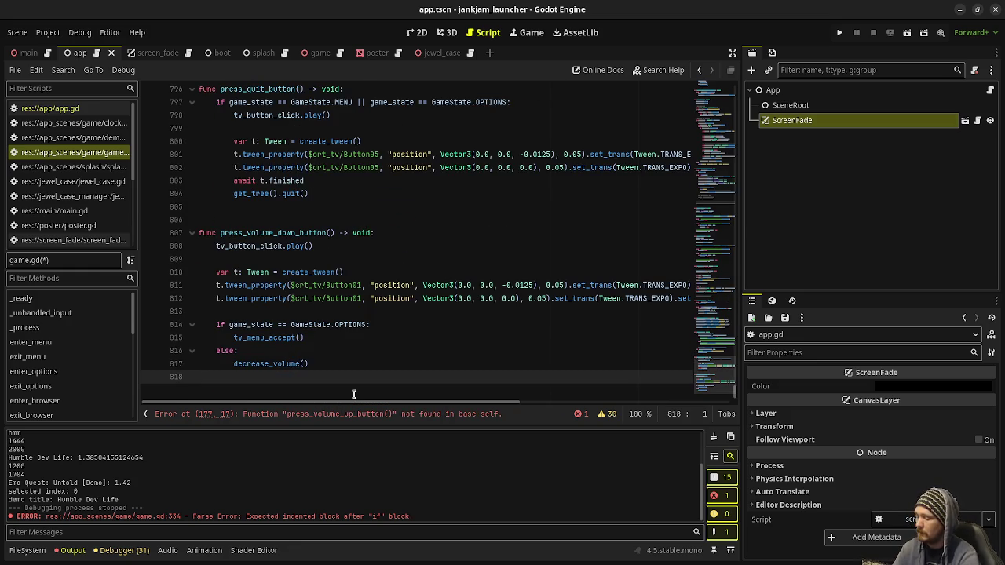
Append press_volume_up_button() -> void: holding the pasted click sound, Button02 tween and volume-up logic, dedented and saved
{"action": "key", "text": "Return"}
{"action": "key", "text": "Return"}
{"action": "type", "text": "func press_volume_up_button() -> void:"}
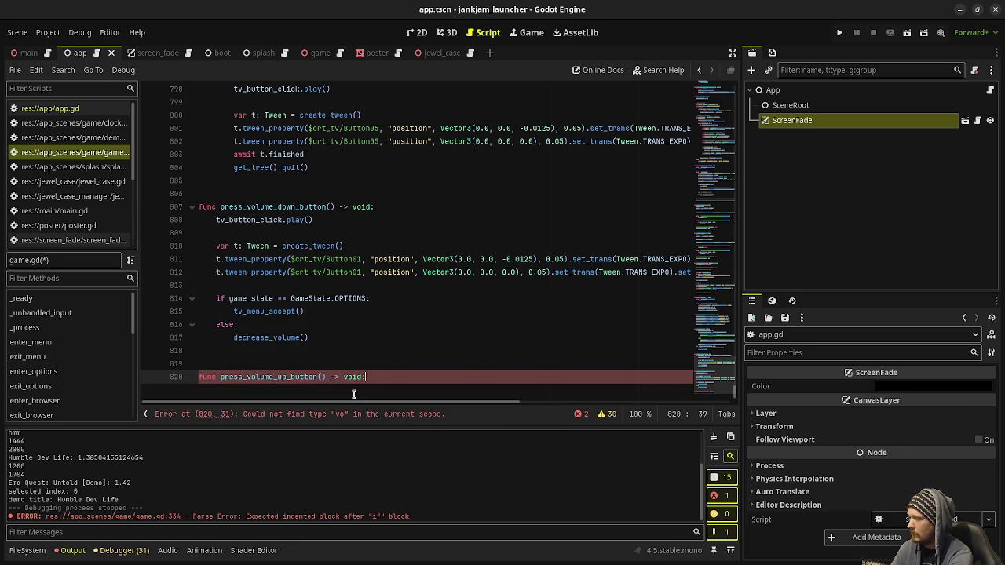
{"action": "key", "text": "Return"}
{"action": "key", "text": "ctrl+v"}
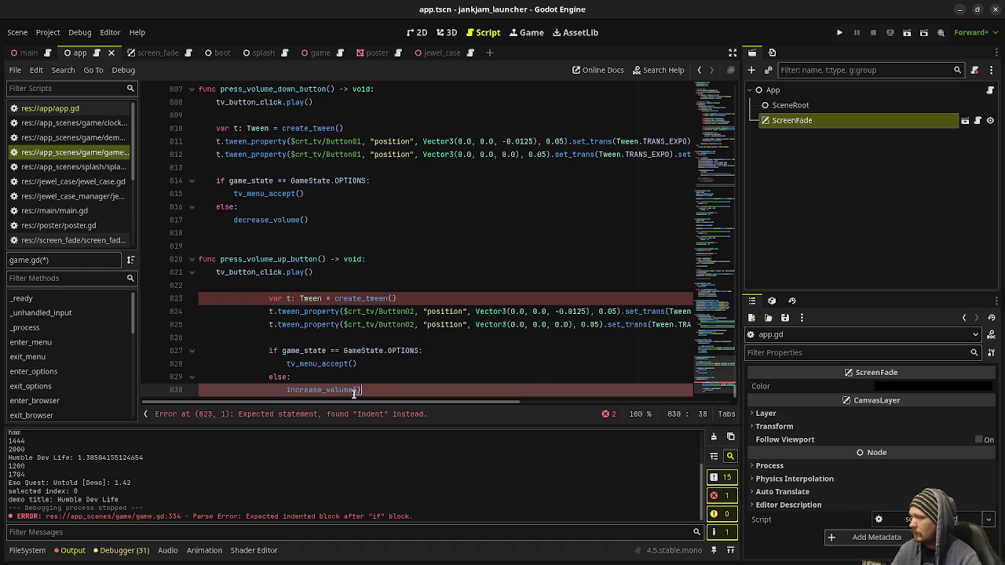
{"action": "left_click_drag", "start_coordinate": [375, 386], "coordinate": [267, 299]}
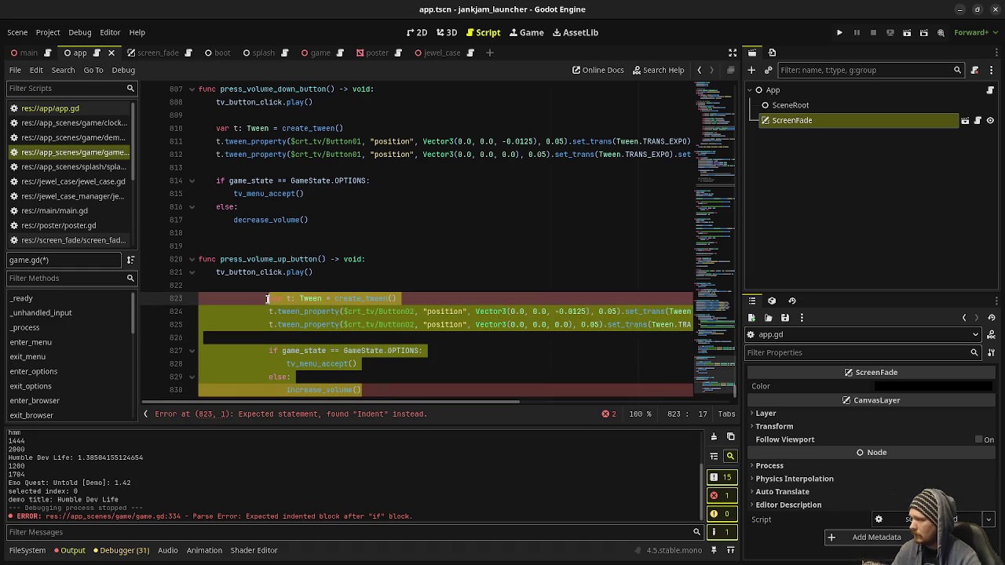
{"action": "key", "text": "shift+Tab"}
{"action": "key", "text": "shift+Tab"}
{"action": "key", "text": "shift+Tab"}
{"action": "left_click", "coordinate": [400, 281]}
{"action": "key", "text": "ctrl+s"}
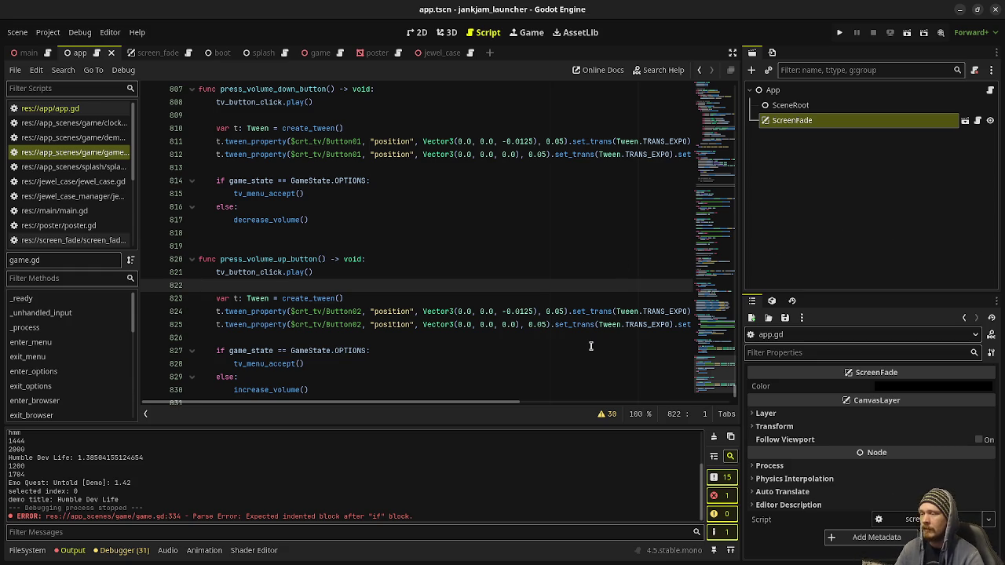
{"action": "left_click", "coordinate": [526, 311]}
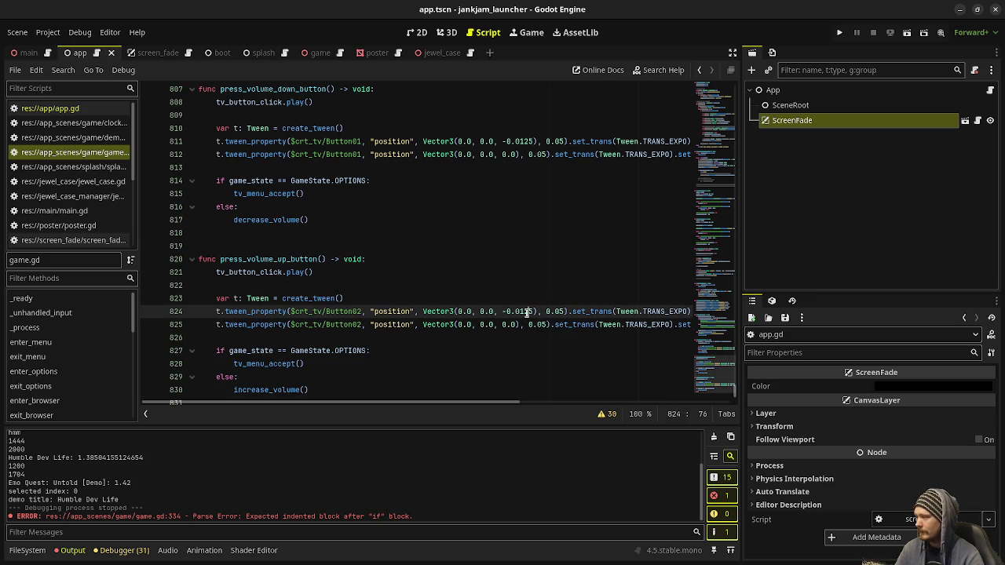
Replace the inline channel-down click logic in its handler with a press_channel_down_button() call
{"action": "scroll", "coordinate": [533, 317], "scroll_direction": "down", "scroll_amount": 1}
{"action": "scroll", "coordinate": [533, 317], "scroll_direction": "up", "scroll_amount": 15}
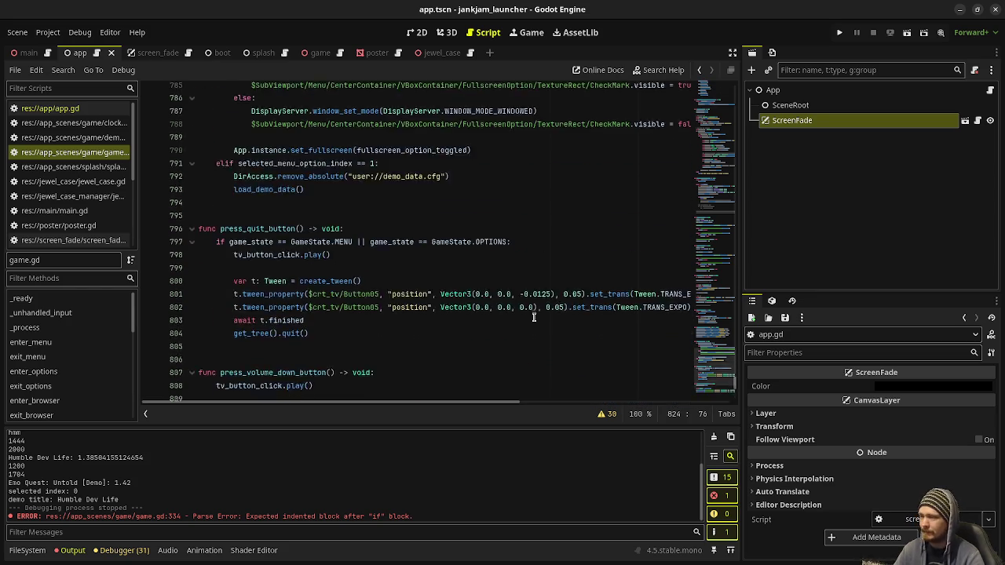
{"action": "left_click", "coordinate": [724, 217]}
{"action": "mouse_move", "coordinate": [723, 218]}
{"action": "left_mouse_down"}
{"action": "mouse_move", "coordinate": [724, 126]}
{"action": "mouse_move", "coordinate": [724, 167]}
{"action": "left_mouse_up"}
{"action": "scroll", "coordinate": [468, 265], "scroll_direction": "up", "scroll_amount": 4}
{"action": "scroll", "coordinate": [468, 265], "scroll_direction": "up", "scroll_amount": 20}
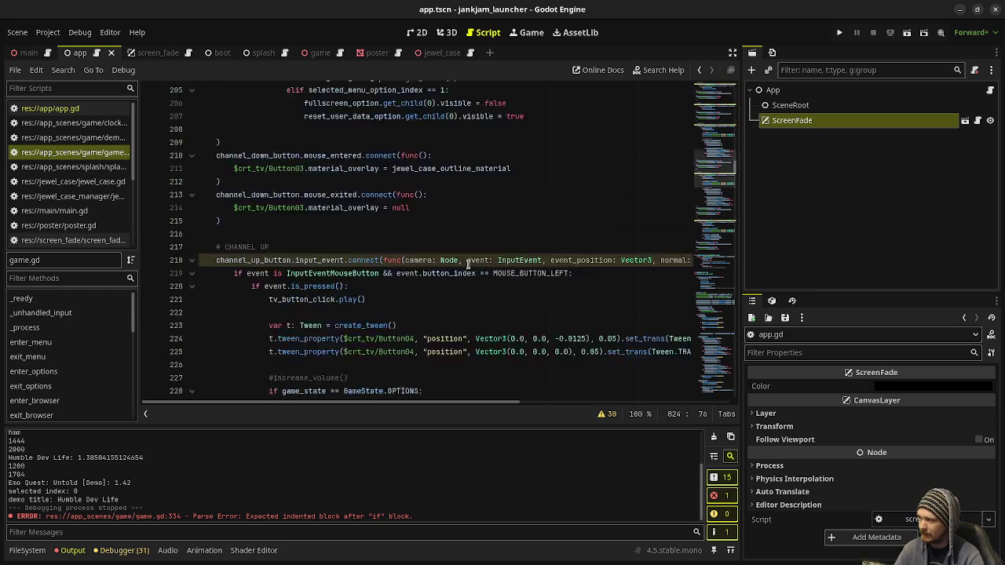
{"action": "scroll", "coordinate": [468, 266], "scroll_direction": "down", "scroll_amount": 10}
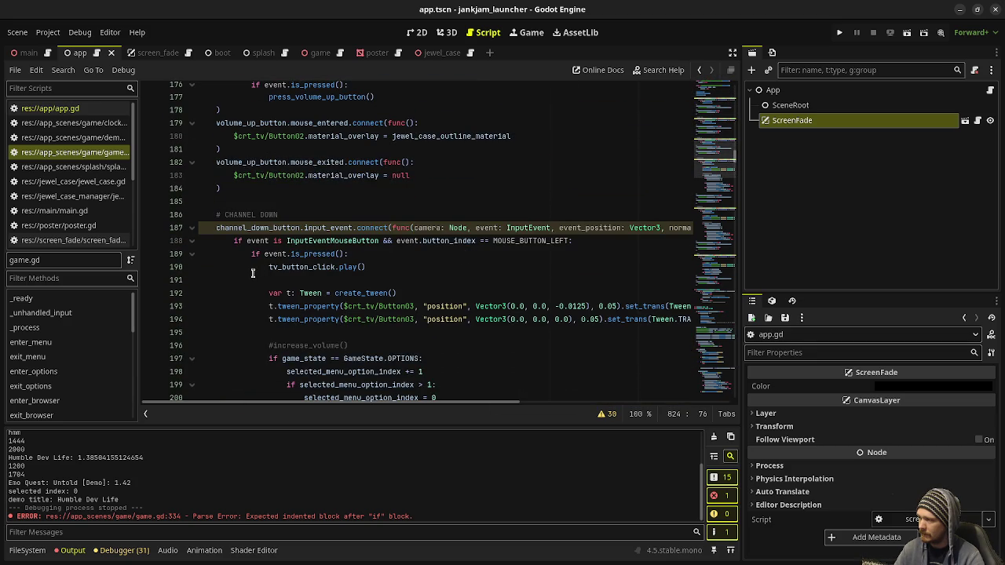
{"action": "scroll", "coordinate": [269, 271], "scroll_direction": "down", "scroll_amount": 2}
{"action": "mouse_move", "coordinate": [268, 267]}
{"action": "left_mouse_down"}
{"action": "mouse_move", "coordinate": [439, 266]}
{"action": "mouse_move", "coordinate": [477, 328]}
{"action": "left_mouse_up"}
{"action": "scroll", "coordinate": [439, 267], "scroll_direction": "down", "scroll_amount": 2}
{"action": "key", "text": "BackSpace"}
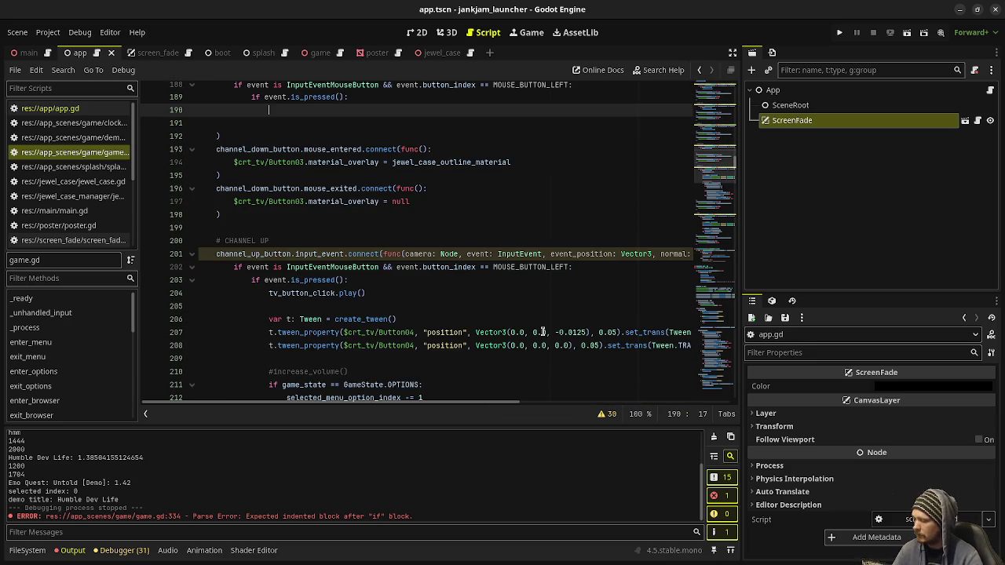
{"action": "type", "text": "press"}
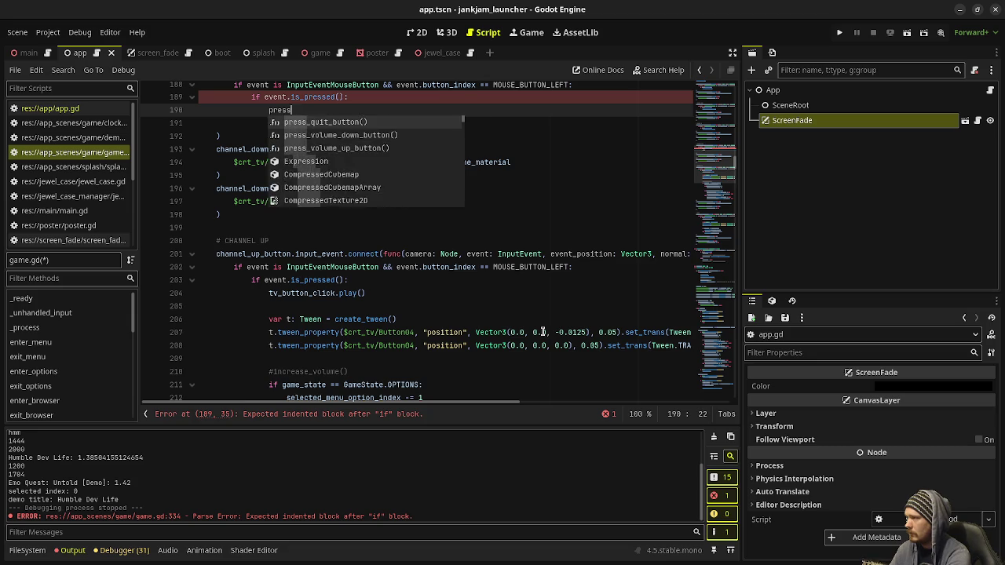
{"action": "type", "text": "_channel_down_"}
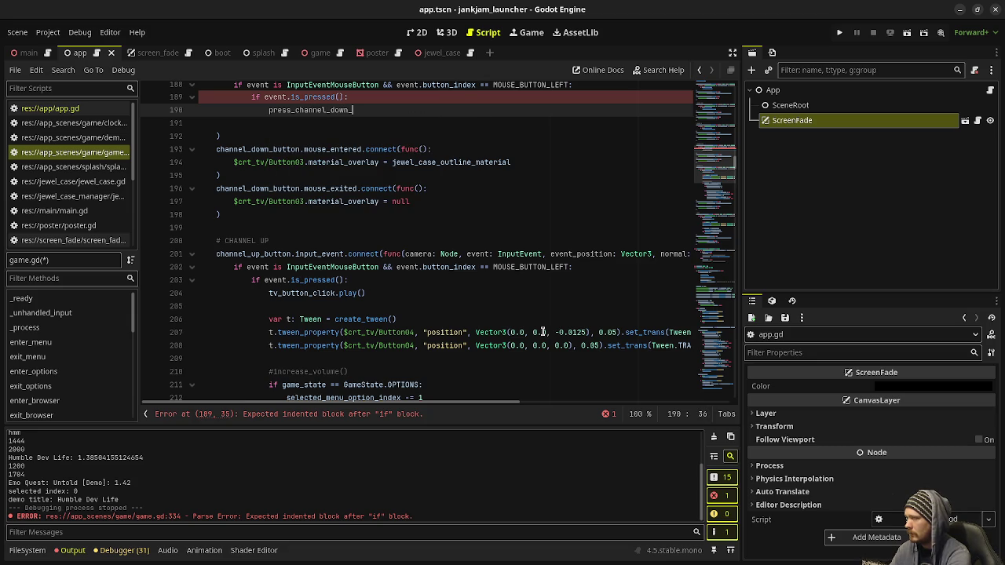
{"action": "type", "text": "button()"}
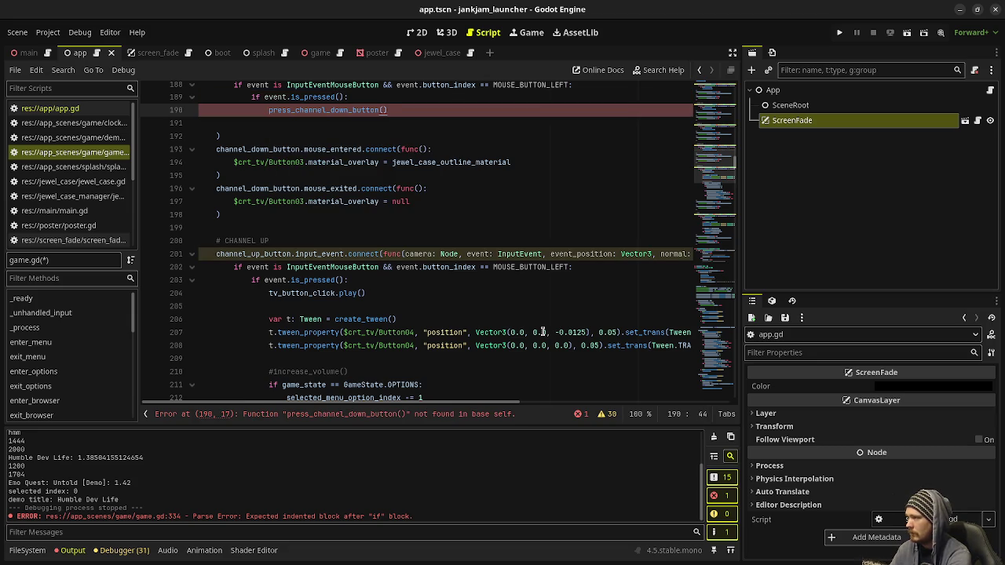
Begin func press_channel_down_button() -> void: below press_volume_up_button at the end of the script
{"action": "left_click_drag", "start_coordinate": [734, 162], "coordinate": [690, 468]}
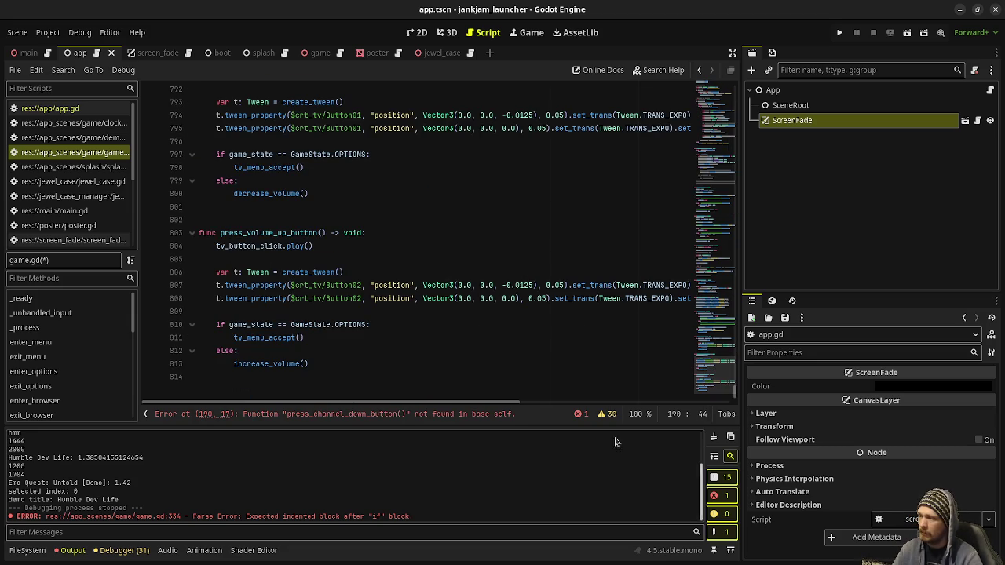
{"action": "left_click", "coordinate": [370, 383]}
{"action": "key", "text": "Return"}
{"action": "key", "text": "Return"}
{"action": "type", "text": "func press_channel_down_button()"}
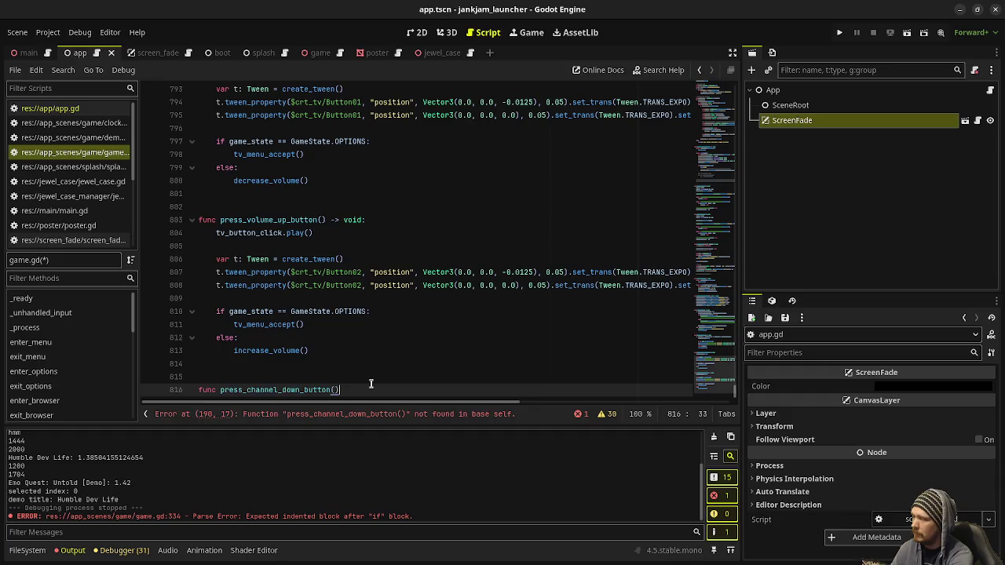
{"action": "type", "text": " -> void:"}
Fill press_channel_down_button() with the pasted click sound, Button03 tween and options-menu logic, dedented, and save
{"action": "key", "text": "Return"}
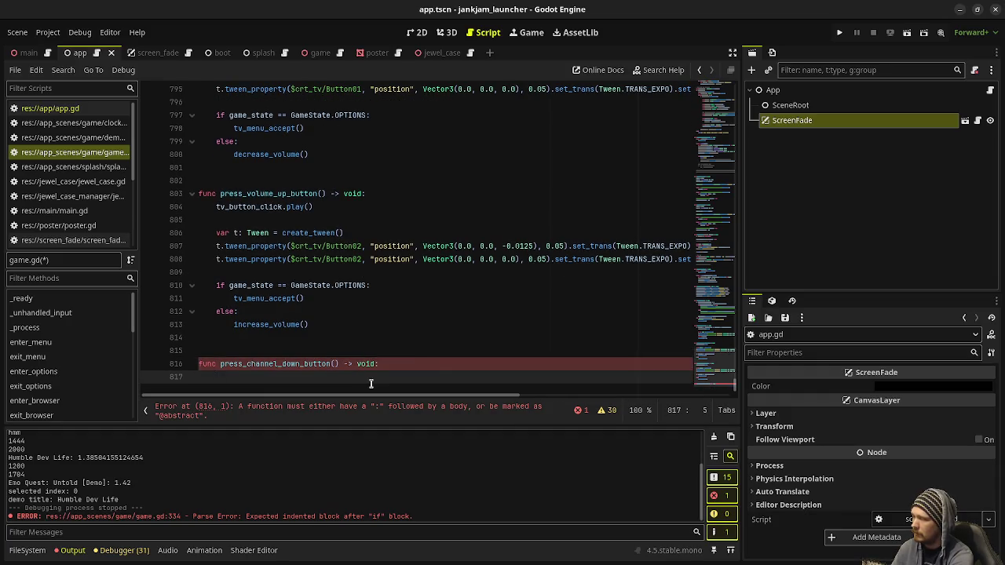
{"action": "key", "text": "ctrl+v"}
{"action": "mouse_move", "coordinate": [536, 377]}
{"action": "left_mouse_down"}
{"action": "mouse_move", "coordinate": [307, 324]}
{"action": "mouse_move", "coordinate": [263, 181]}
{"action": "left_mouse_up"}
{"action": "key", "text": "shift+Tab"}
{"action": "key", "text": "shift+Tab"}
{"action": "key", "text": "shift+Tab"}
{"action": "left_click", "coordinate": [377, 168]}
{"action": "key", "text": "ctrl+s"}
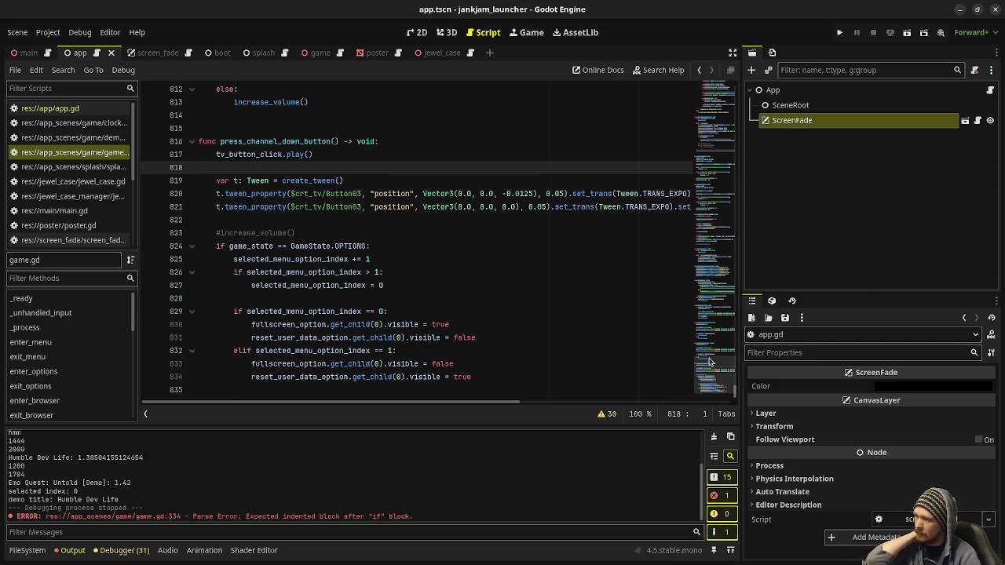
{"action": "scroll", "coordinate": [714, 369], "scroll_direction": "up", "scroll_amount": 3}
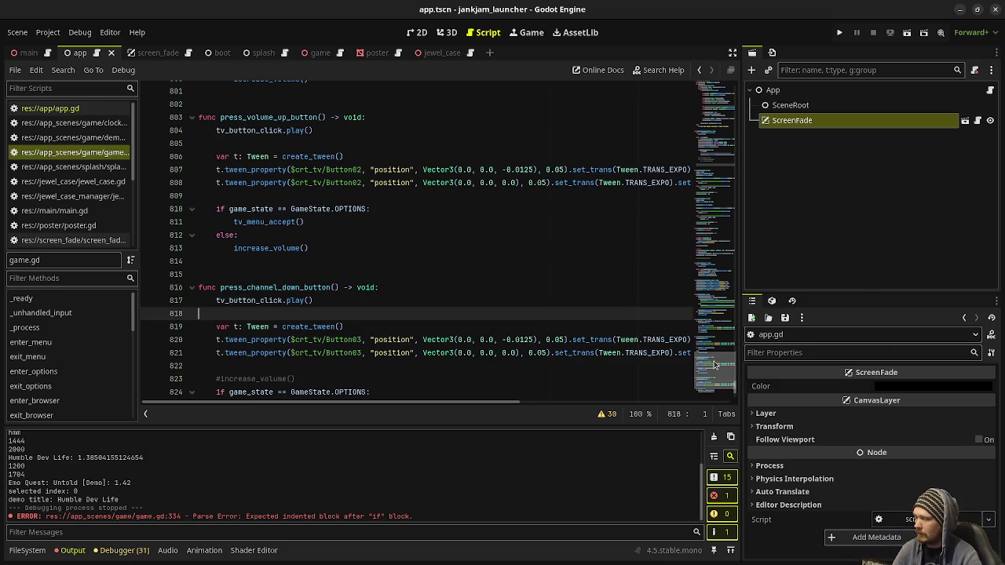
{"action": "scroll", "coordinate": [714, 364], "scroll_direction": "up", "scroll_amount": 11}
{"action": "mouse_move", "coordinate": [724, 347]}
{"action": "left_mouse_down"}
{"action": "mouse_move", "coordinate": [748, 277]}
{"action": "mouse_move", "coordinate": [732, 188]}
{"action": "left_mouse_up"}
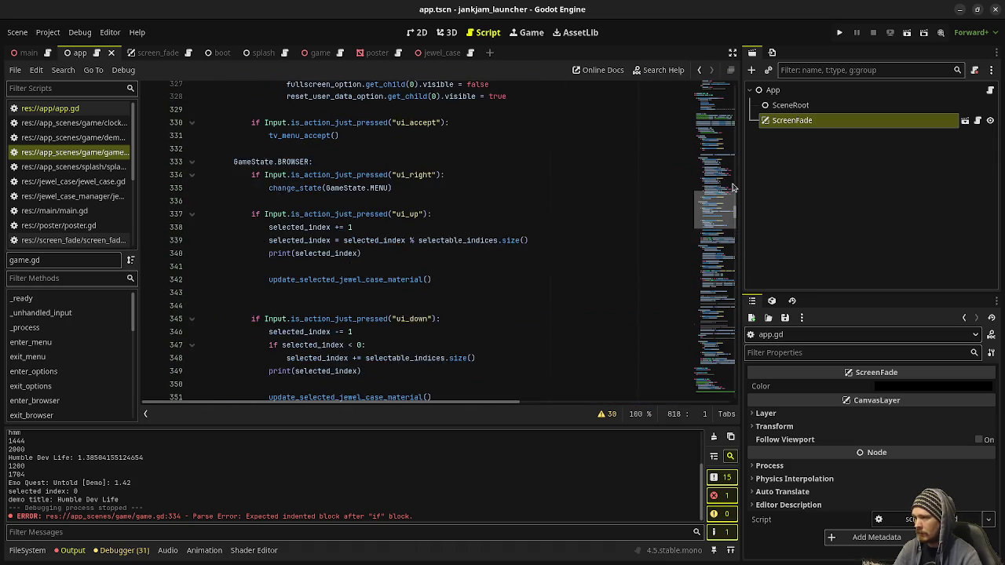
Cut the inline channel-up click logic and replace it with a press_channel_up_button() call
{"action": "scroll", "coordinate": [518, 249], "scroll_direction": "up", "scroll_amount": 6}
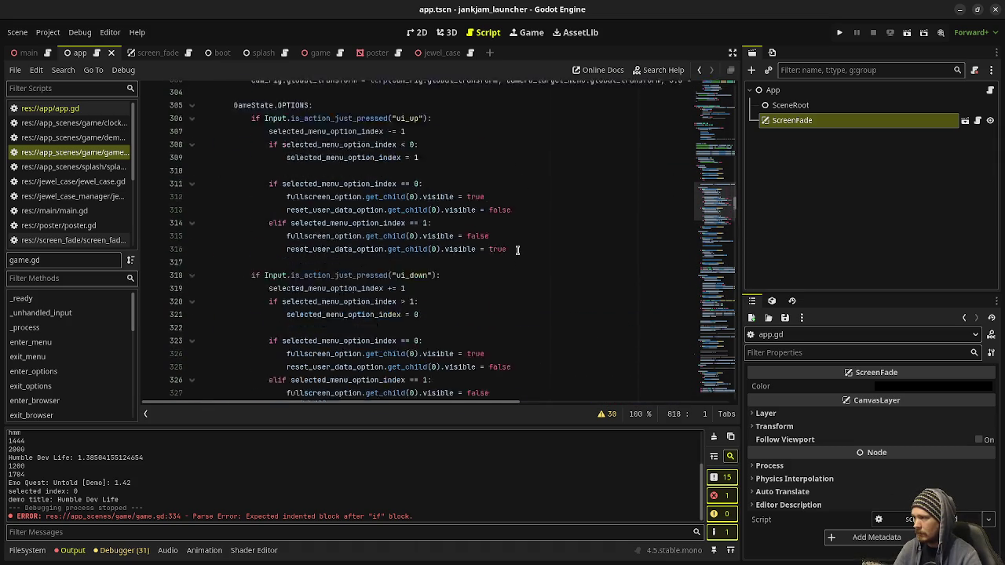
{"action": "scroll", "coordinate": [525, 255], "scroll_direction": "up", "scroll_amount": 6}
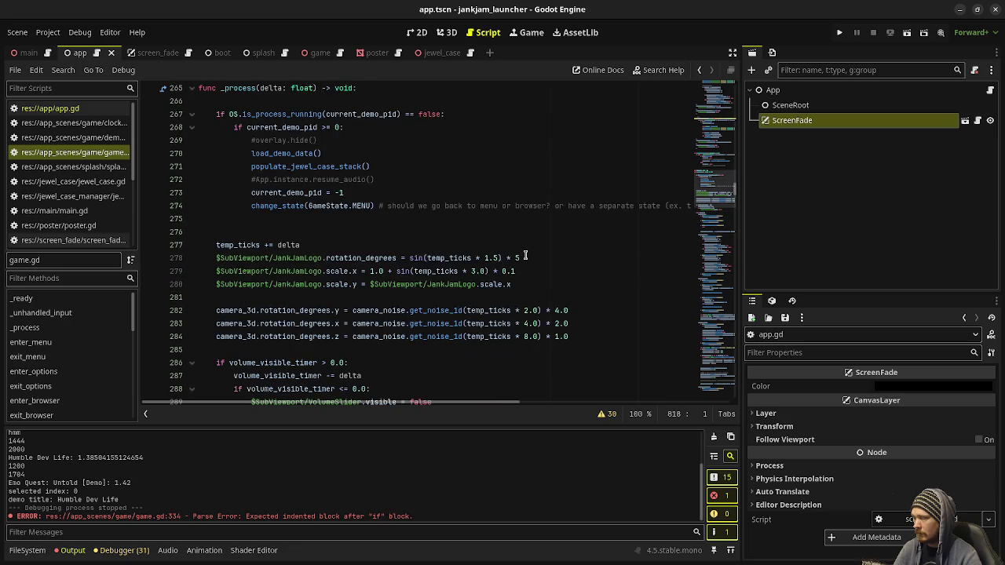
{"action": "scroll", "coordinate": [525, 254], "scroll_direction": "up", "scroll_amount": 12}
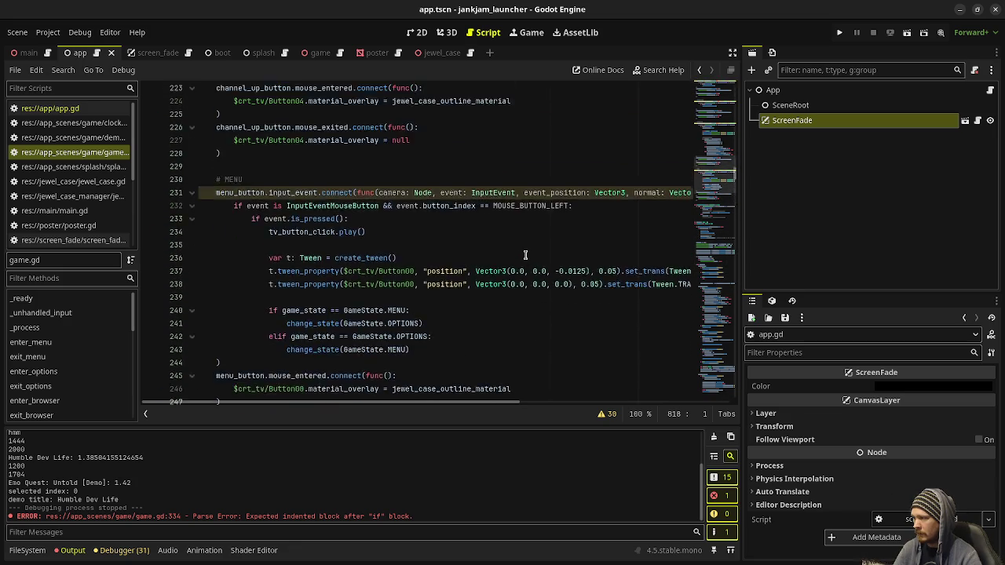
{"action": "scroll", "coordinate": [525, 254], "scroll_direction": "up", "scroll_amount": 4}
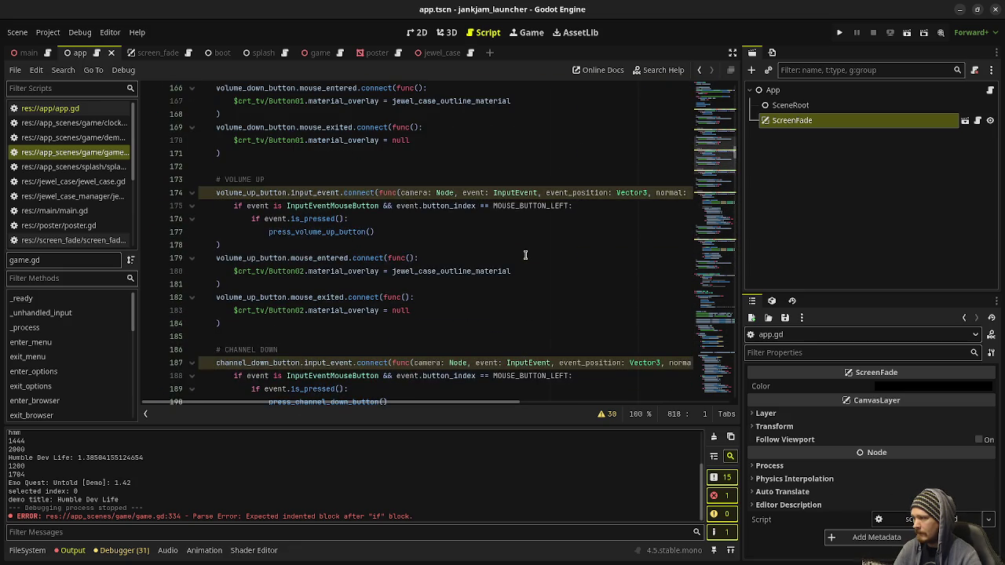
{"action": "scroll", "coordinate": [526, 254], "scroll_direction": "down", "scroll_amount": 6}
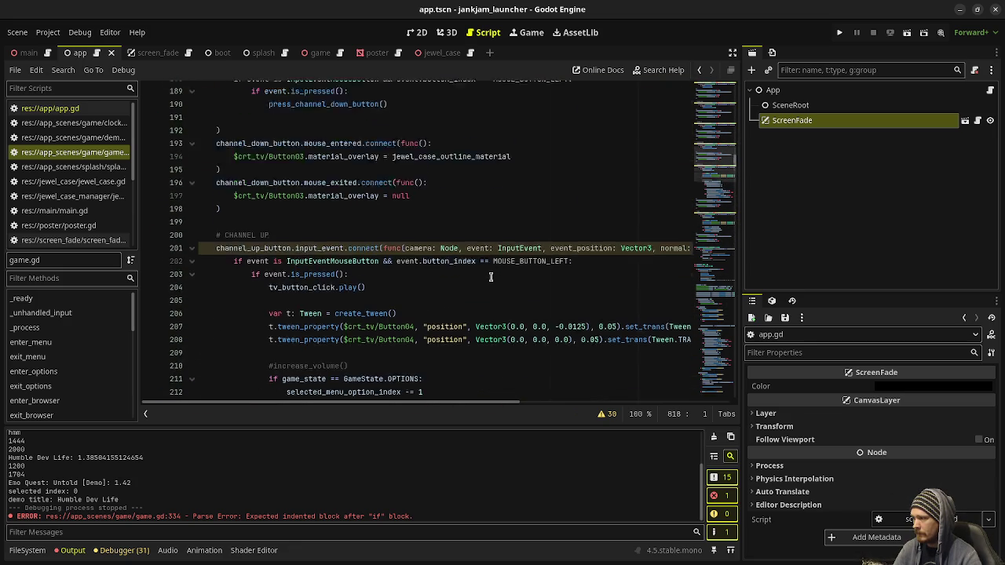
{"action": "mouse_move", "coordinate": [269, 154]}
{"action": "left_mouse_down"}
{"action": "mouse_move", "coordinate": [533, 220]}
{"action": "mouse_move", "coordinate": [510, 323]}
{"action": "mouse_move", "coordinate": [518, 369]}
{"action": "mouse_move", "coordinate": [551, 375]}
{"action": "left_mouse_up"}
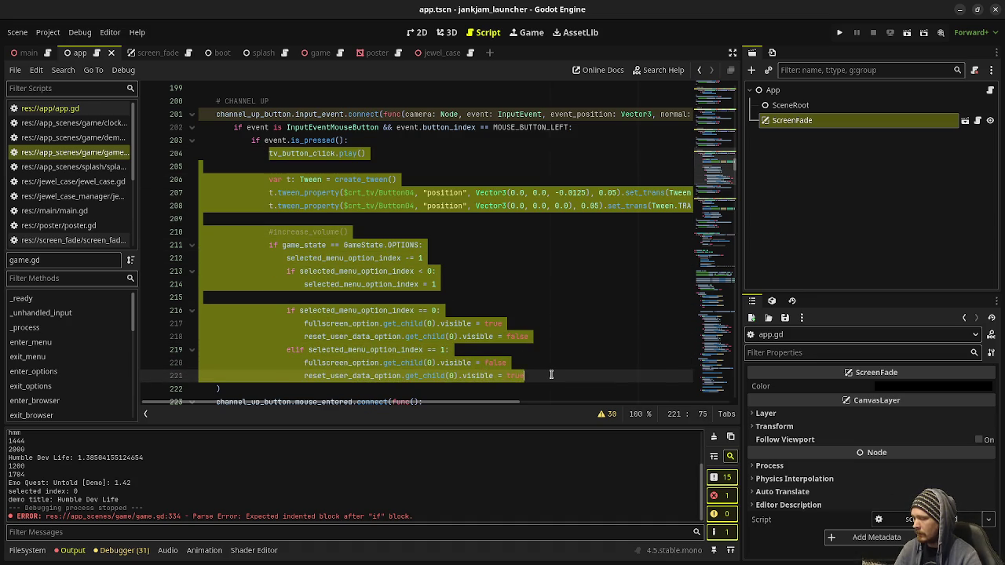
{"action": "key", "text": "ctrl+x"}
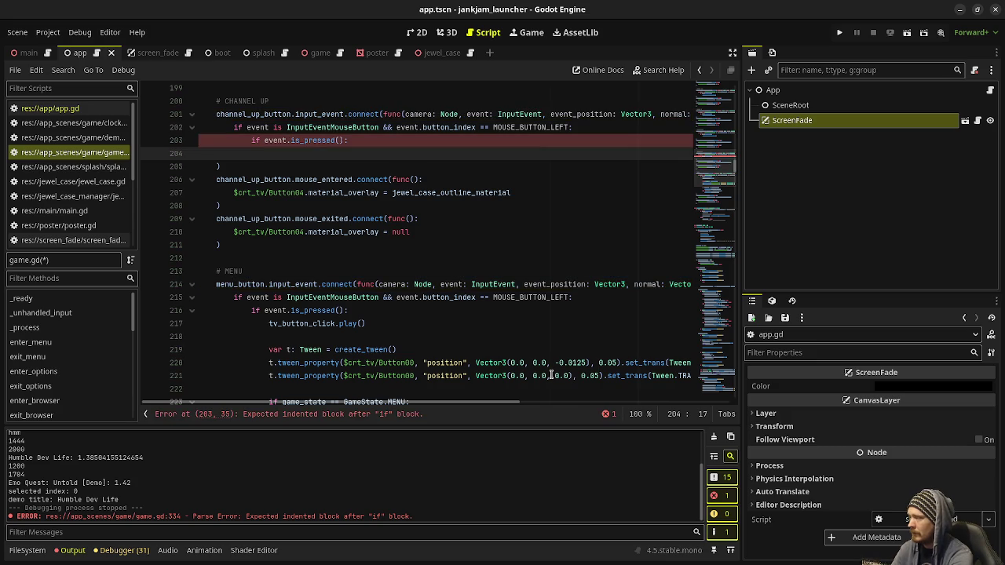
{"action": "type", "text": "press_"}
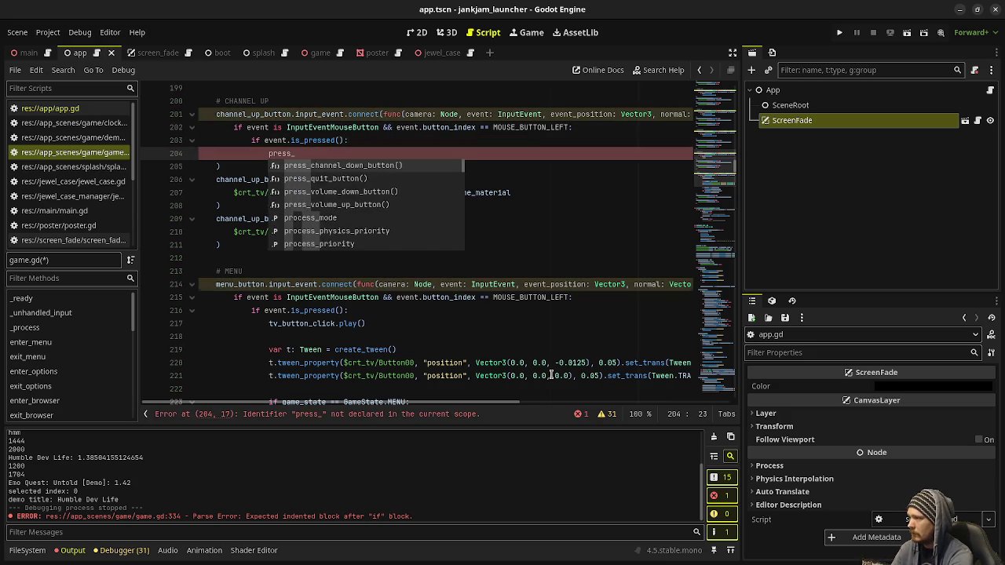
{"action": "type", "text": "channel_"}
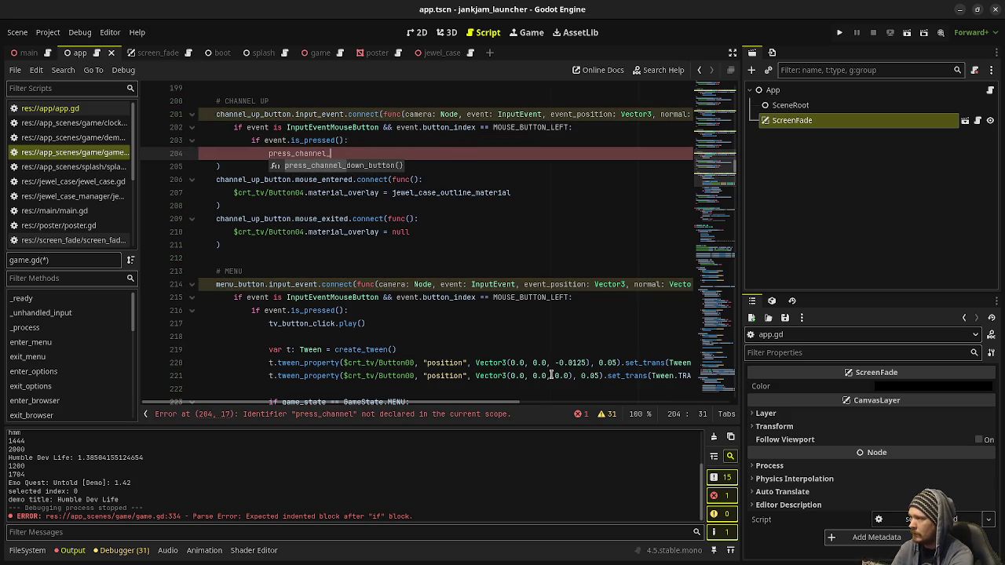
{"action": "type", "text": "up_button()"}
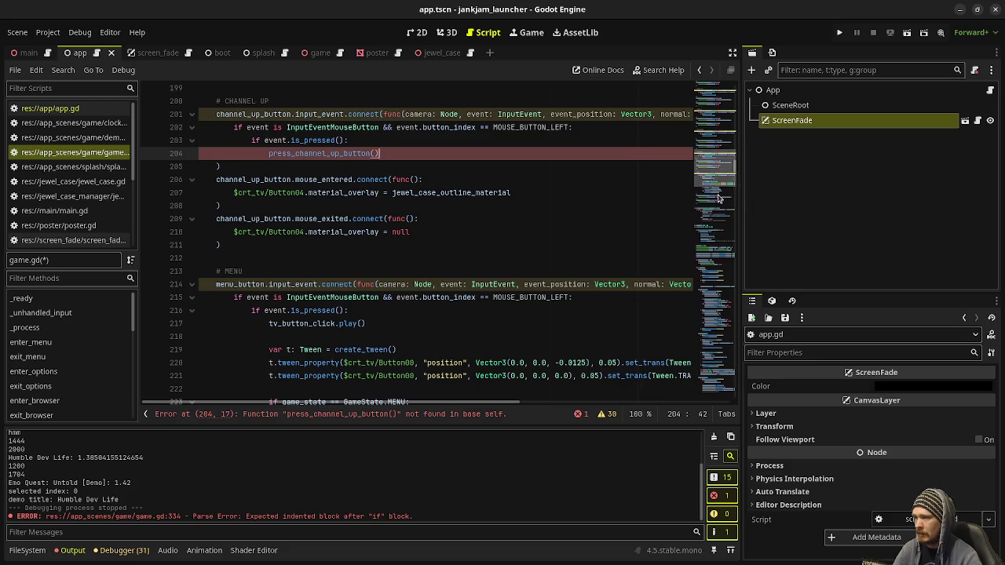
Place the cursor on the empty last line after press_channel_down_button
{"action": "left_click", "coordinate": [714, 364]}
{"action": "scroll", "coordinate": [562, 329], "scroll_direction": "down", "scroll_amount": 4}
{"action": "left_click", "coordinate": [393, 383]}
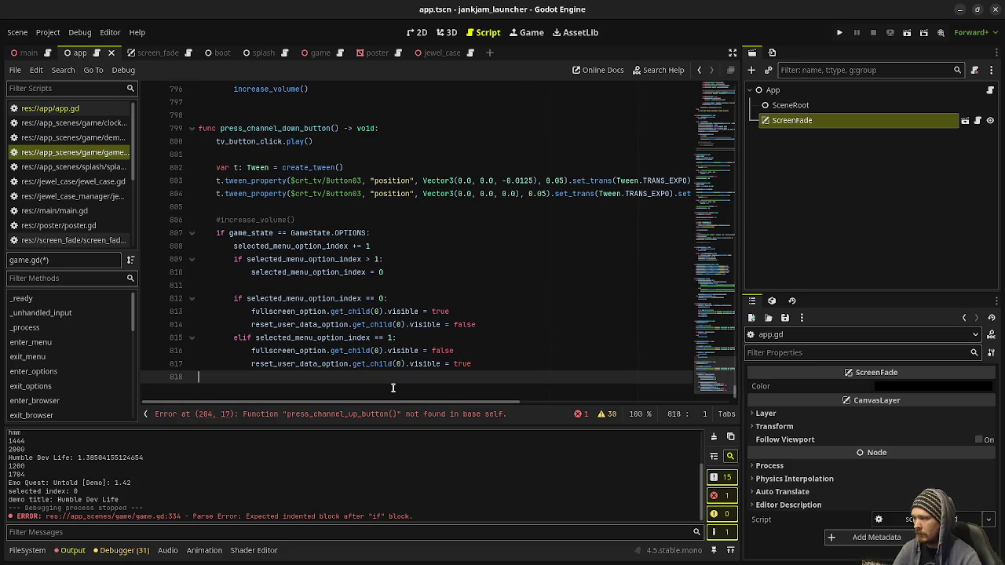
Undo the half-written function header and restore the press_channel_up_button() call in the handler
{"action": "key", "text": "Return"}
{"action": "key", "text": "Return"}
{"action": "type", "text": "func "}
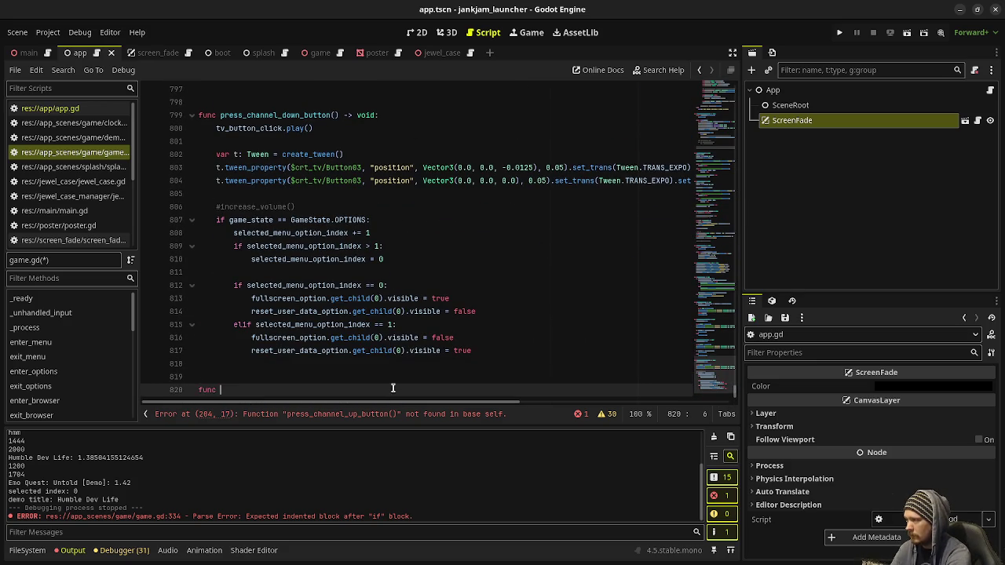
{"action": "type", "text": "press_"}
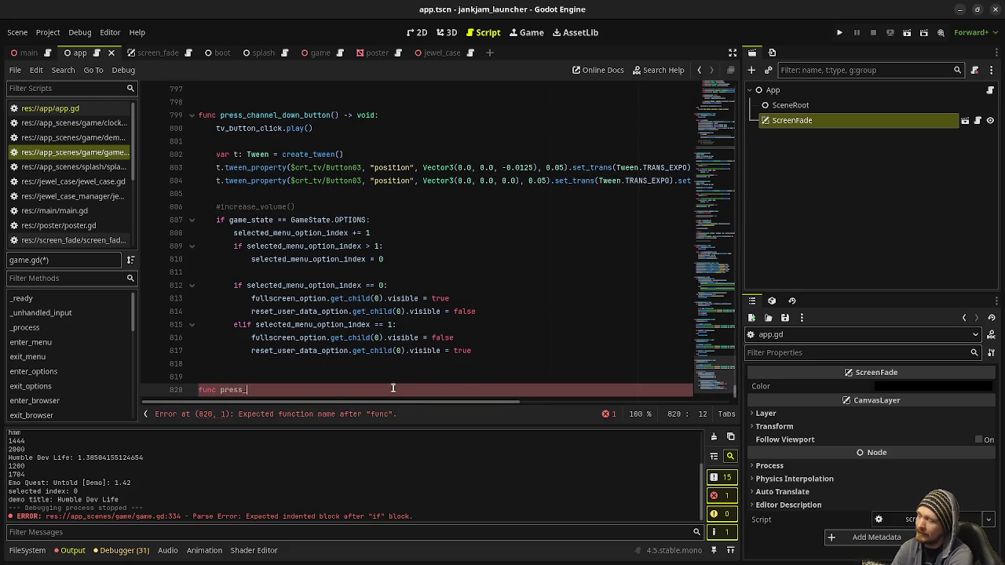
{"action": "type", "text": "cha"}
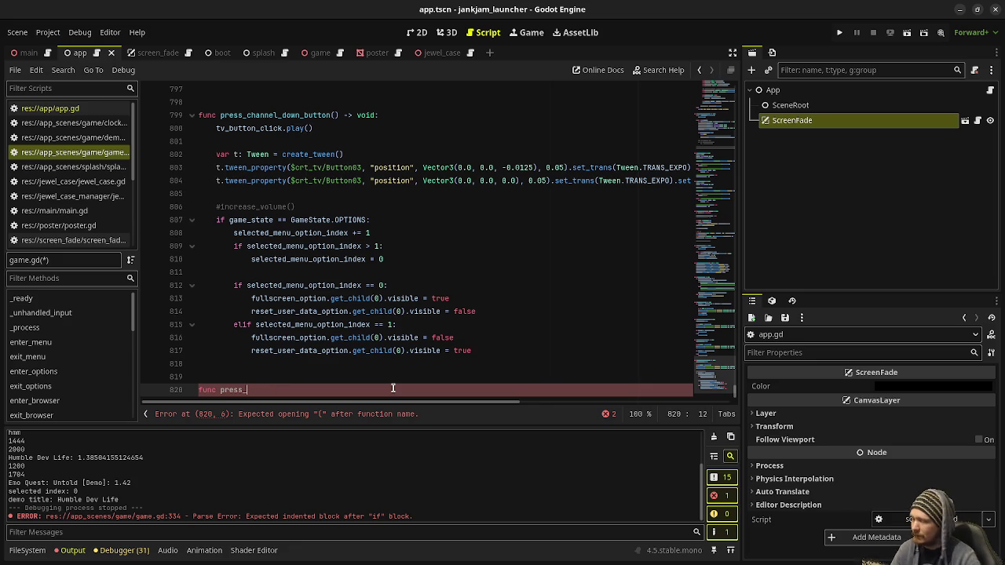
{"action": "mouse_move", "coordinate": [714, 368]}
{"action": "left_mouse_down"}
{"action": "mouse_move", "coordinate": [715, 98]}
{"action": "mouse_move", "coordinate": [714, 130]}
{"action": "left_mouse_up"}
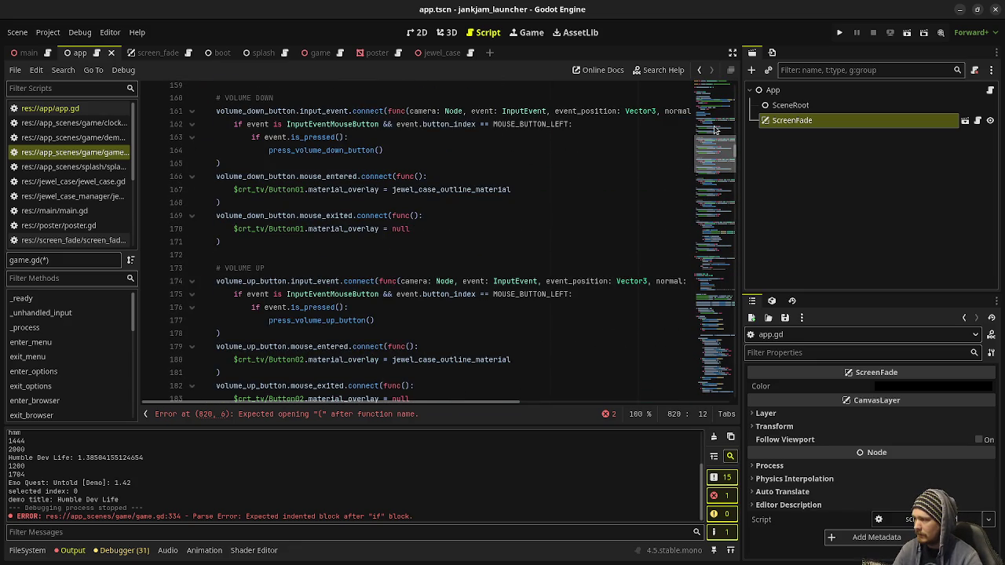
{"action": "scroll", "coordinate": [444, 219], "scroll_direction": "down", "scroll_amount": 12}
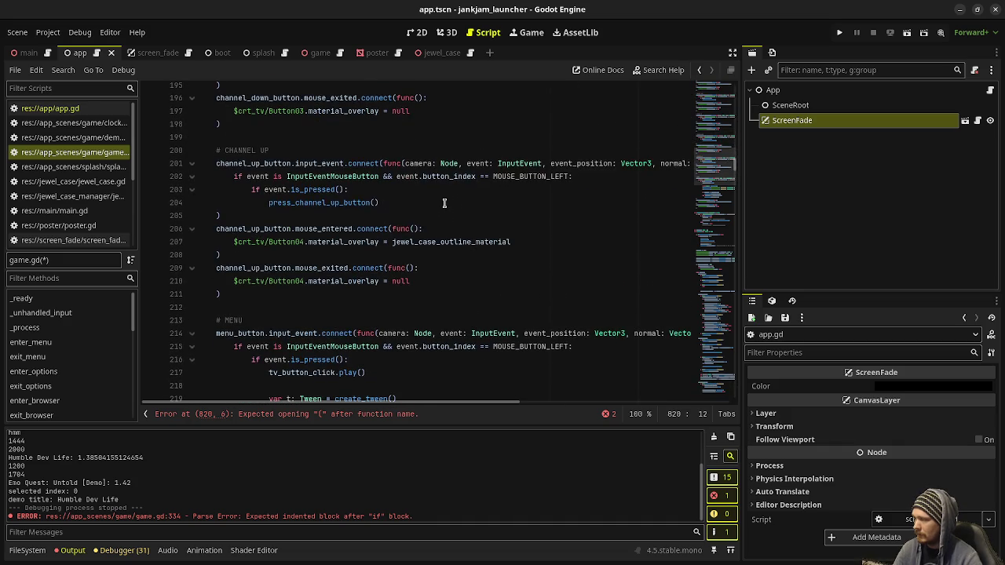
{"action": "key", "text": "ctrl+z"}
{"action": "key", "text": "ctrl+z"}
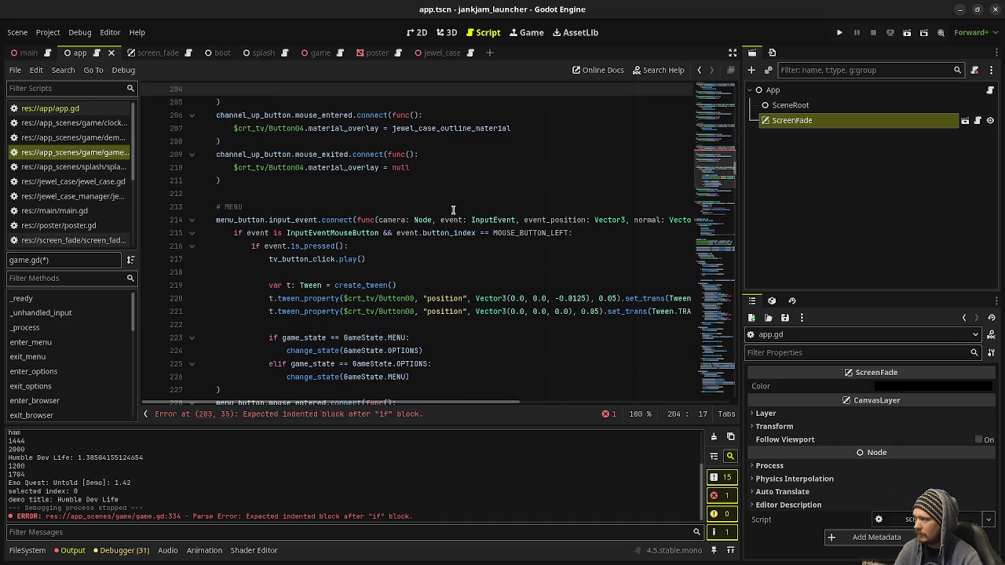
{"action": "scroll", "coordinate": [453, 209], "scroll_direction": "up", "scroll_amount": 4}
{"action": "type", "text": "press_channel_up_button()"}
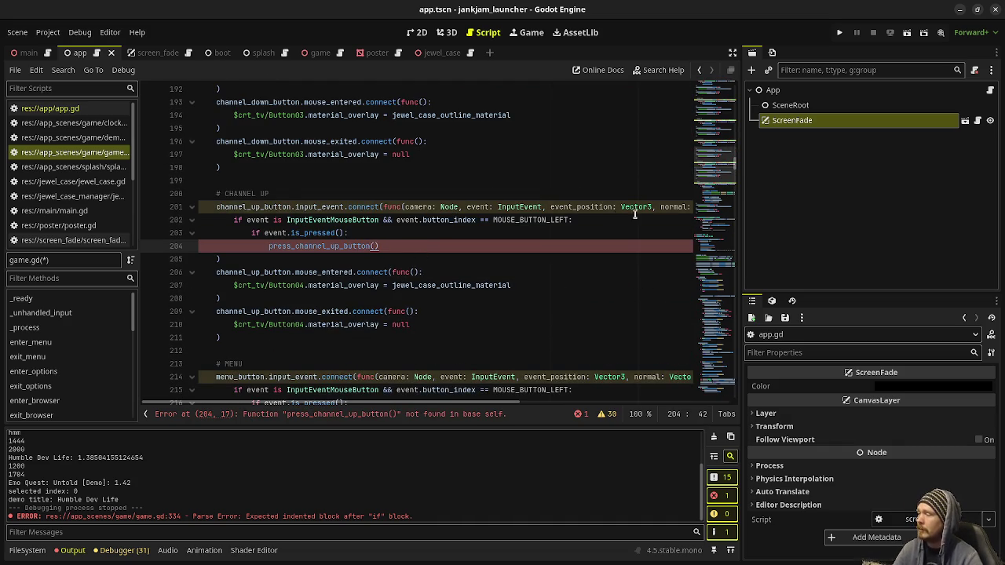
Define press_channel_up_button() -> void: at the script end with the pasted, dedented channel-up logic
{"action": "left_click_drag", "start_coordinate": [713, 251], "coordinate": [710, 424]}
{"action": "left_click", "coordinate": [362, 388]}
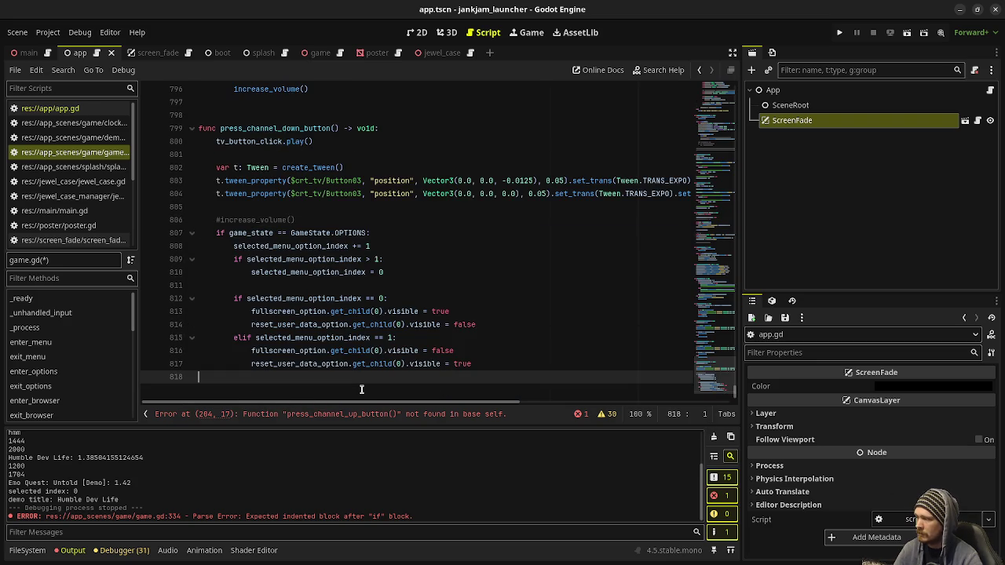
{"action": "key", "text": "Return"}
{"action": "key", "text": "Return"}
{"action": "type", "text": "func "}
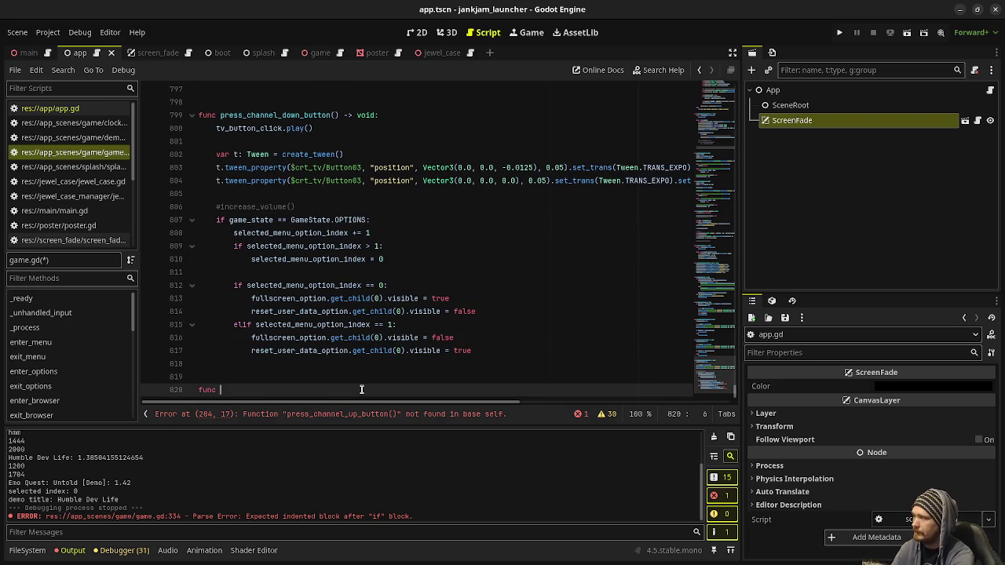
{"action": "type", "text": "press_channel"}
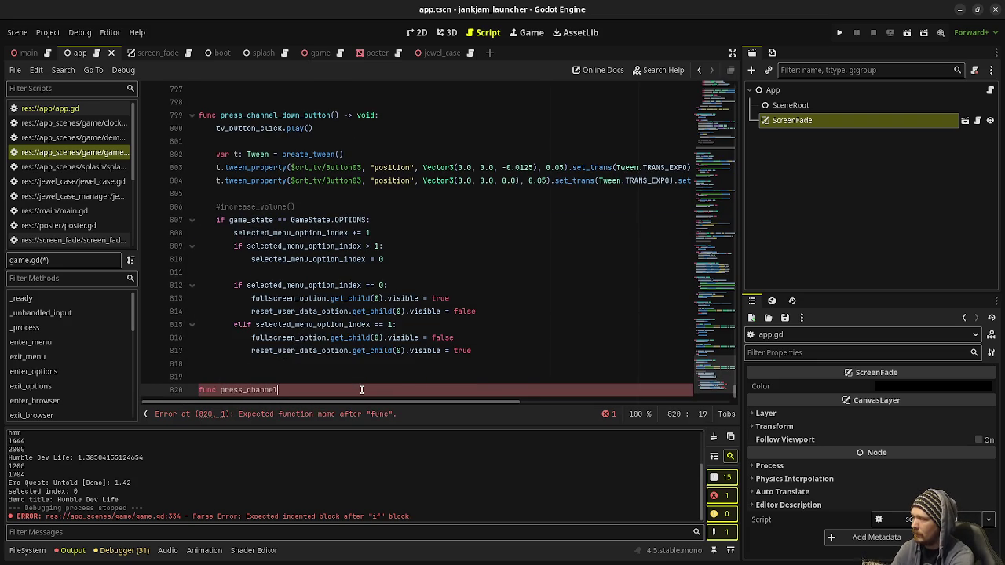
{"action": "type", "text": "_up_button()"}
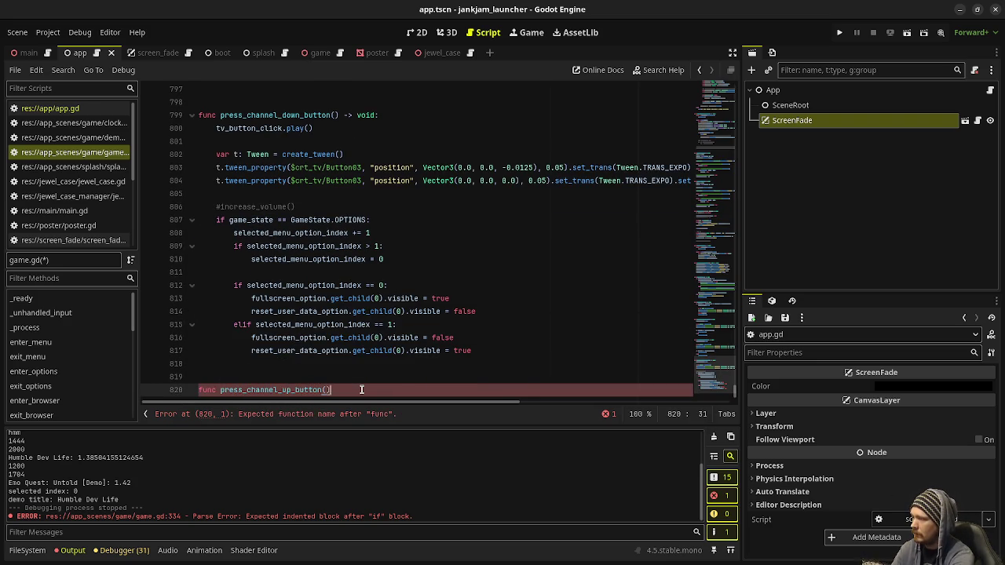
{"action": "type", "text": " -> void:"}
{"action": "key", "text": "Return"}
{"action": "key", "text": "ctrl+v"}
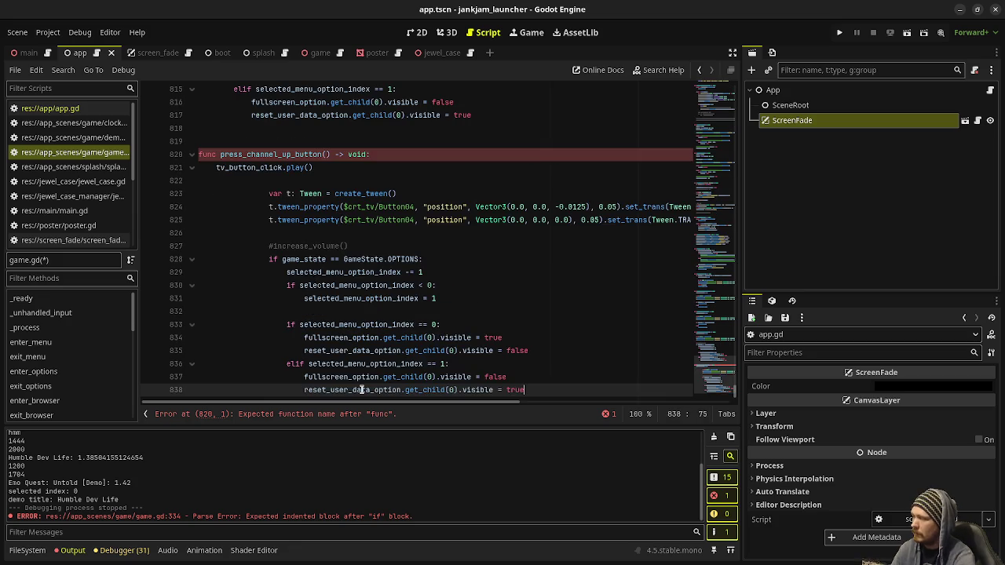
{"action": "left_click_drag", "start_coordinate": [534, 390], "coordinate": [266, 197]}
{"action": "key", "text": "shift+Tab"}
{"action": "key", "text": "shift+Tab"}
{"action": "key", "text": "shift+Tab"}
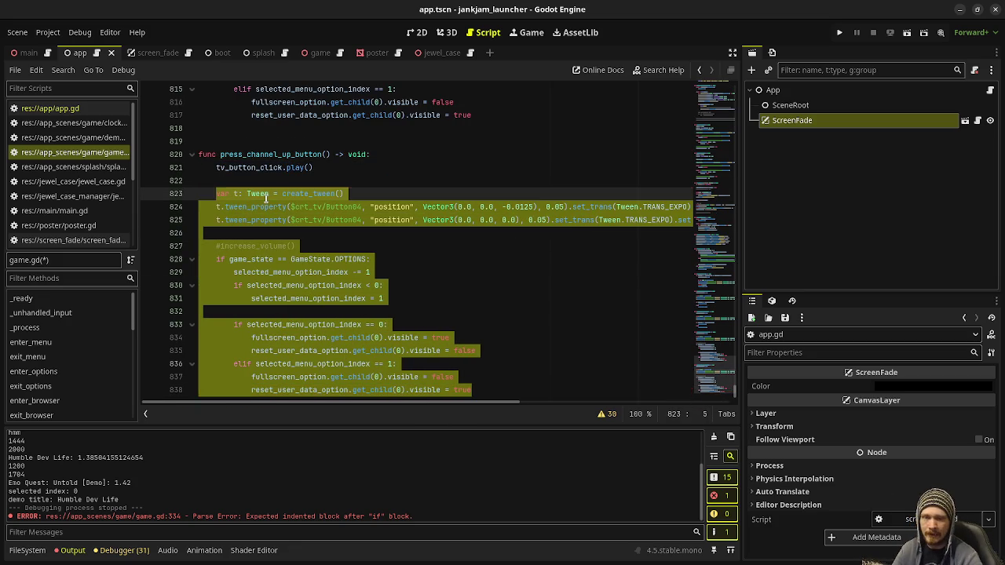
{"action": "left_click", "coordinate": [430, 259]}
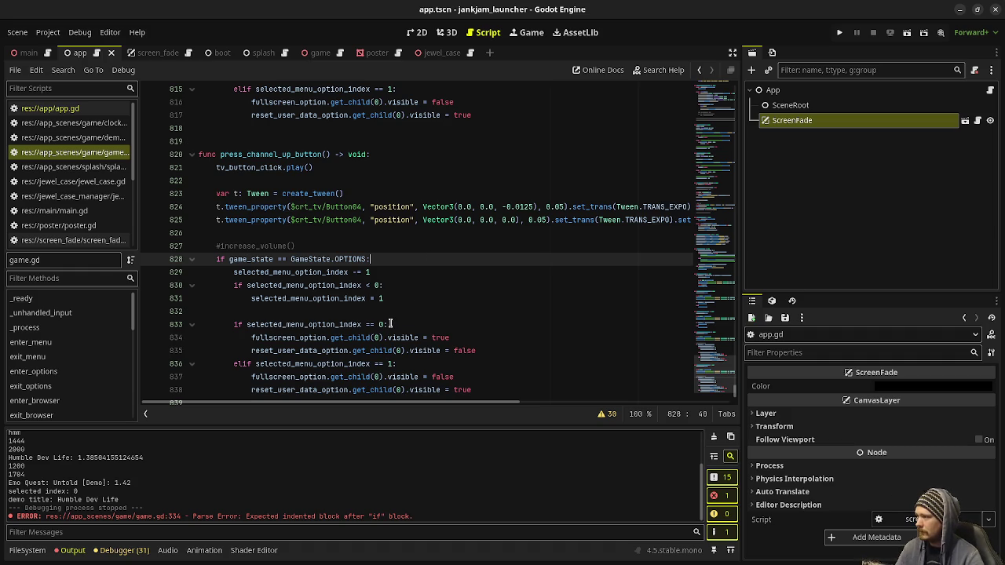
{"action": "scroll", "coordinate": [390, 323], "scroll_direction": "down", "scroll_amount": 1}
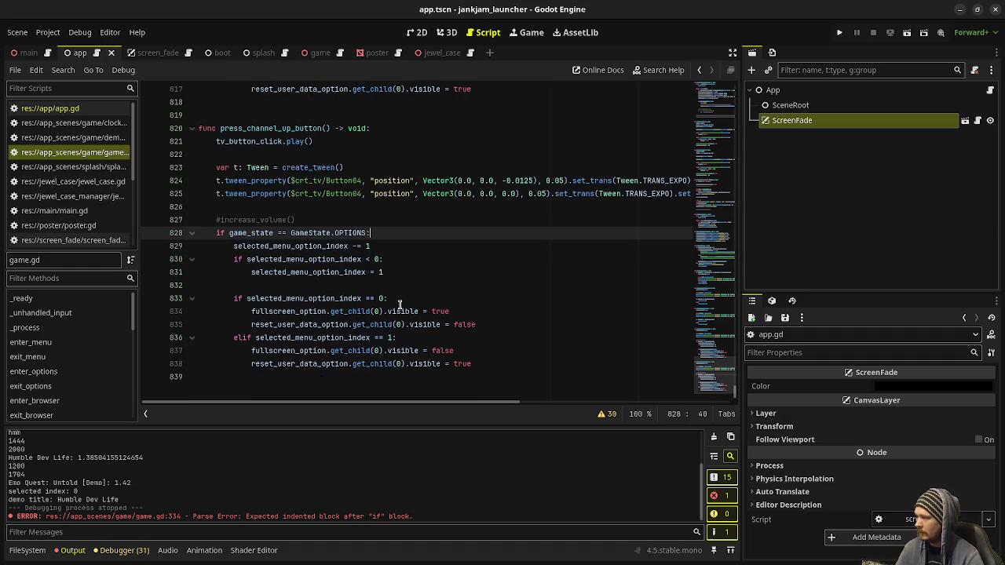
{"action": "left_click_drag", "start_coordinate": [716, 375], "coordinate": [723, 148]}
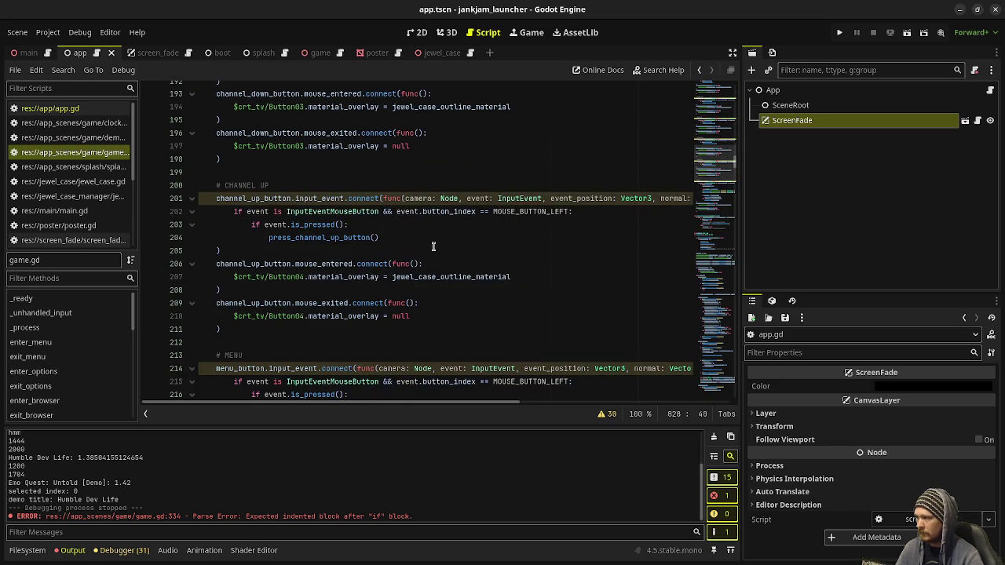
Cut the menu click logic from lines 217–226 and replace it with press_menu_button()
{"action": "scroll", "coordinate": [433, 247], "scroll_direction": "down", "scroll_amount": 4}
{"action": "left_click_drag", "start_coordinate": [266, 250], "coordinate": [432, 368]}
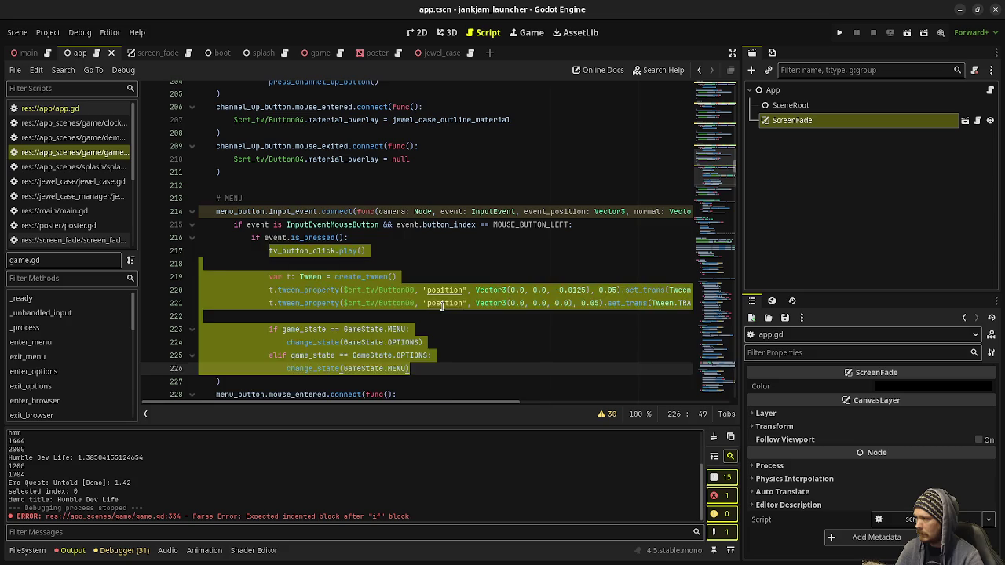
{"action": "key", "text": "ctrl+x"}
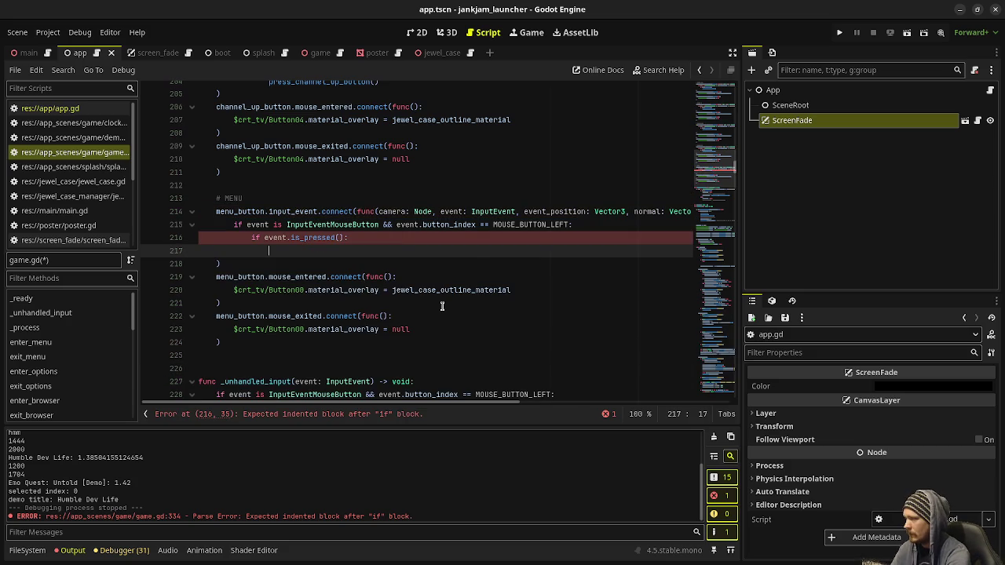
{"action": "type", "text": "press_menu_button("}
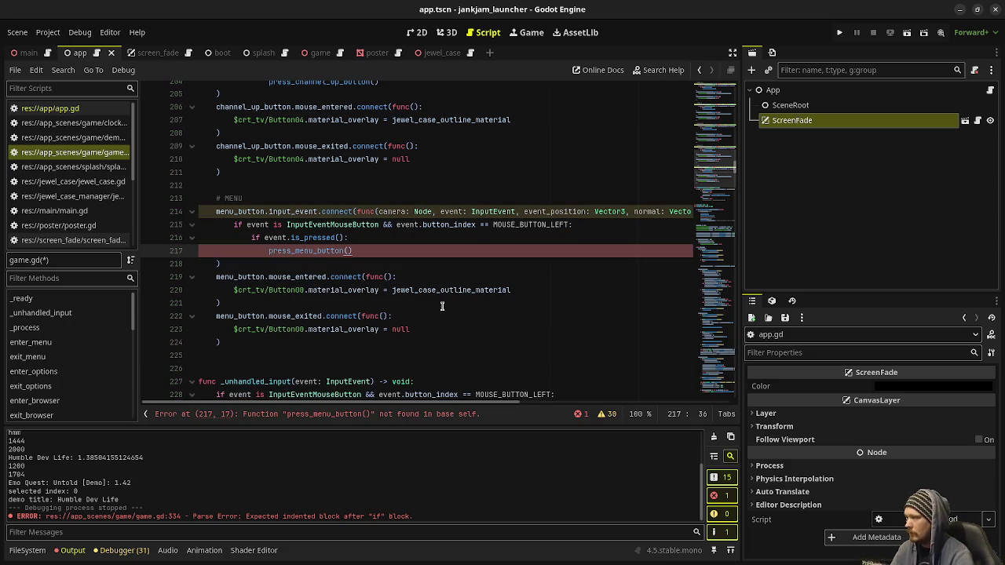
Define press_menu_button() -> void: at the script end with the pasted, dedented menu logic, and save
{"action": "key", "text": "ctrl+End"}
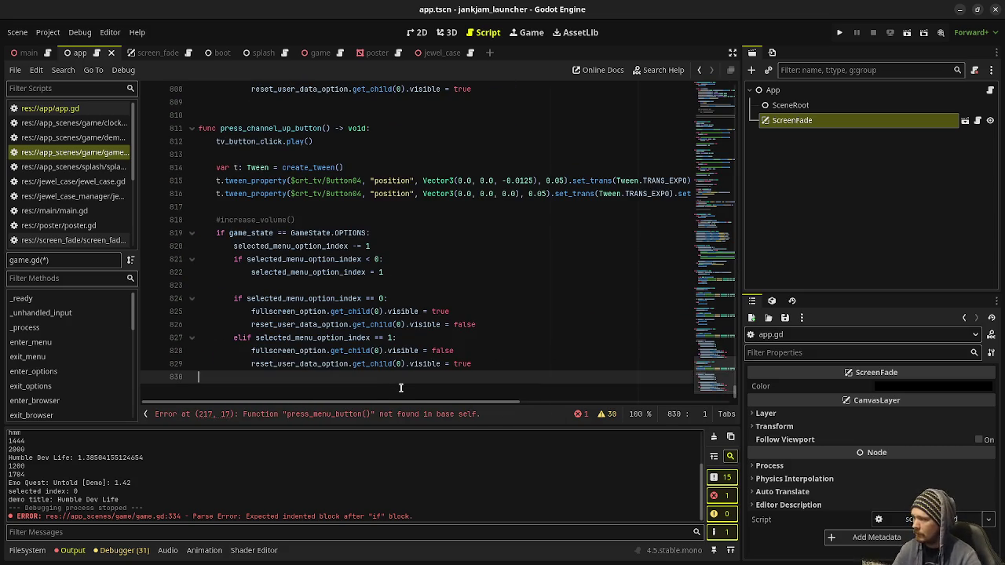
{"action": "key", "text": "Return"}
{"action": "key", "text": "Return"}
{"action": "type", "text": "func press_menu_button() -"}
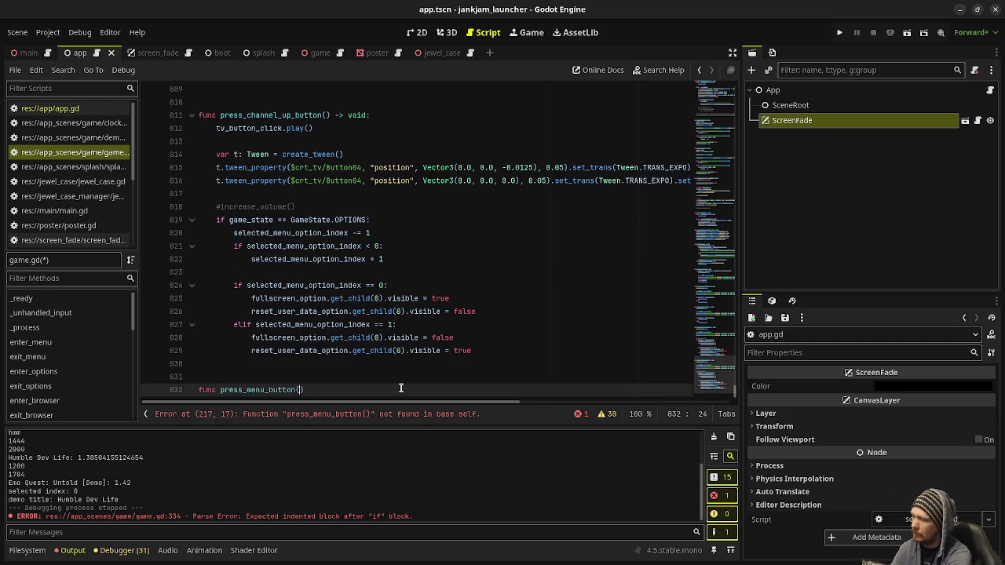
{"action": "type", "text": "> void:"}
{"action": "key", "text": "Return"}
{"action": "key", "text": "ctrl+v"}
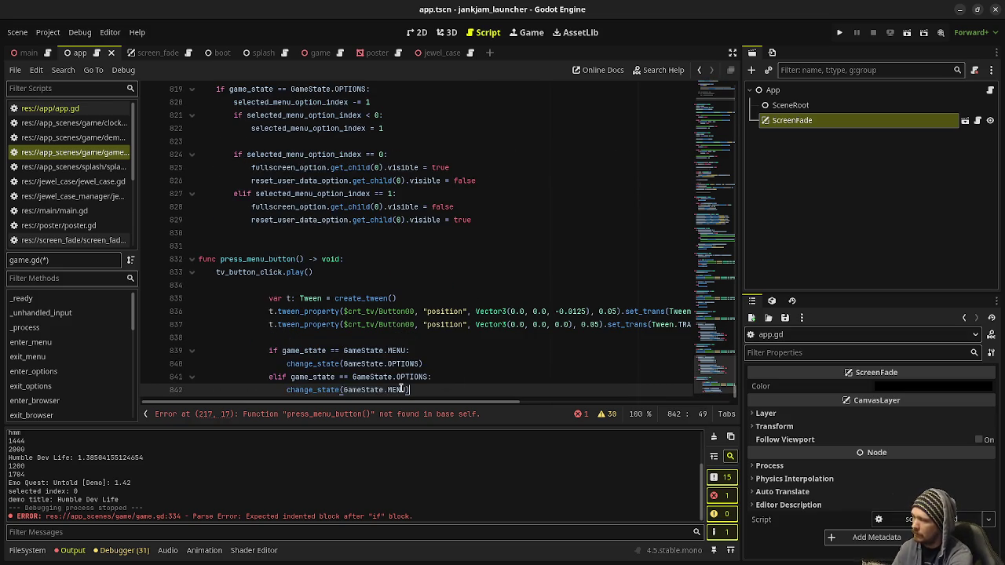
{"action": "mouse_move", "coordinate": [403, 390]}
{"action": "left_mouse_down"}
{"action": "mouse_move", "coordinate": [313, 373]}
{"action": "mouse_move", "coordinate": [265, 298]}
{"action": "left_mouse_up"}
{"action": "key", "text": "shift+Tab"}
{"action": "key", "text": "shift+Tab"}
{"action": "key", "text": "shift+Tab"}
{"action": "left_click", "coordinate": [423, 283]}
{"action": "key", "text": "ctrl+s"}
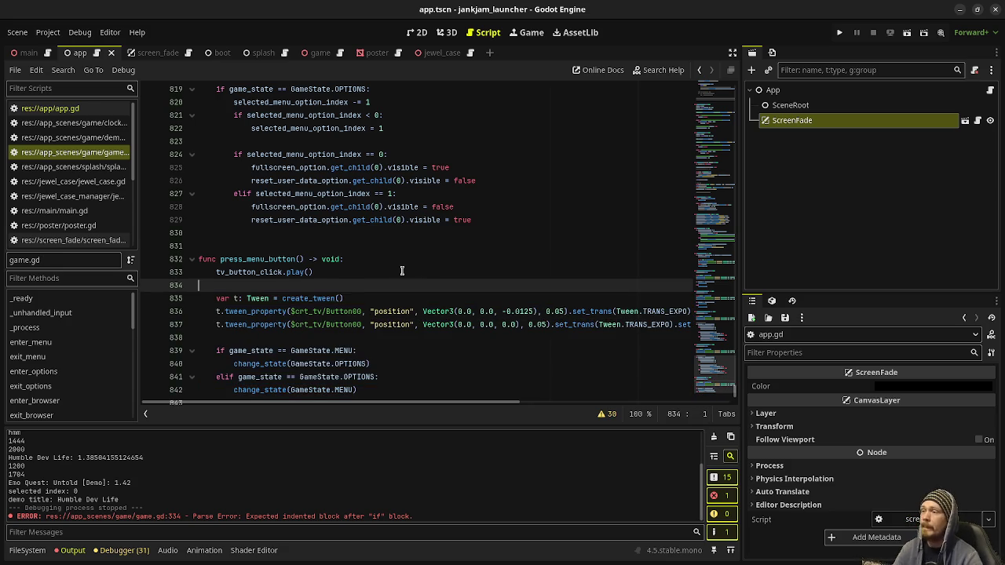
Review game.gd, then launch the project with F5 to test the refactor
{"action": "left_click_drag", "start_coordinate": [720, 361], "coordinate": [721, 124]}
{"action": "scroll", "coordinate": [500, 207], "scroll_direction": "up", "scroll_amount": 20}
{"action": "scroll", "coordinate": [495, 203], "scroll_direction": "down", "scroll_amount": 10}
{"action": "scroll", "coordinate": [492, 201], "scroll_direction": "down", "scroll_amount": 15}
{"action": "scroll", "coordinate": [491, 201], "scroll_direction": "down", "scroll_amount": 7}
{"action": "key", "text": "F5"}
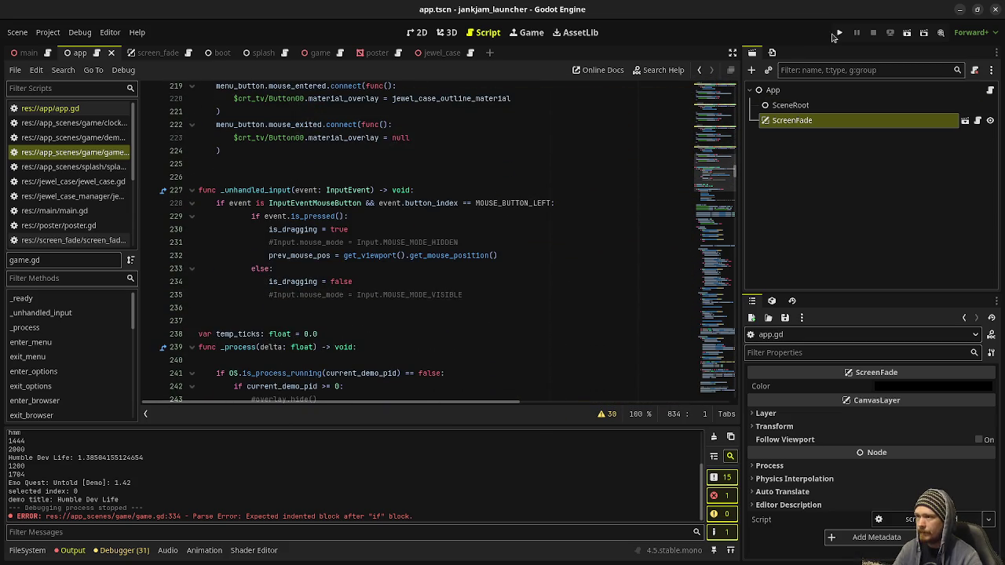
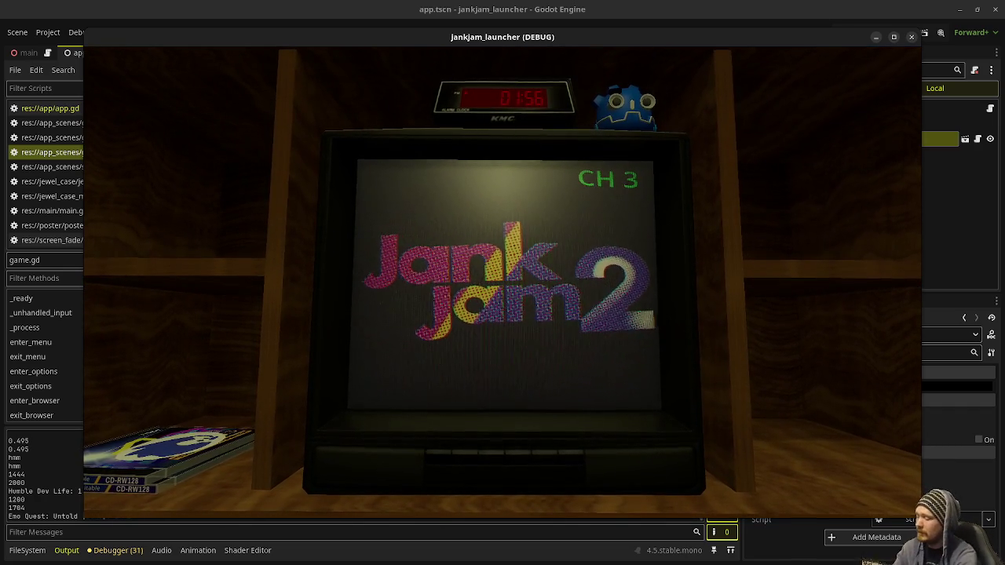
Close the running jankjam_launcher game window to stop debugging, then return to Obsidian
{"action": "key", "text": "super"}
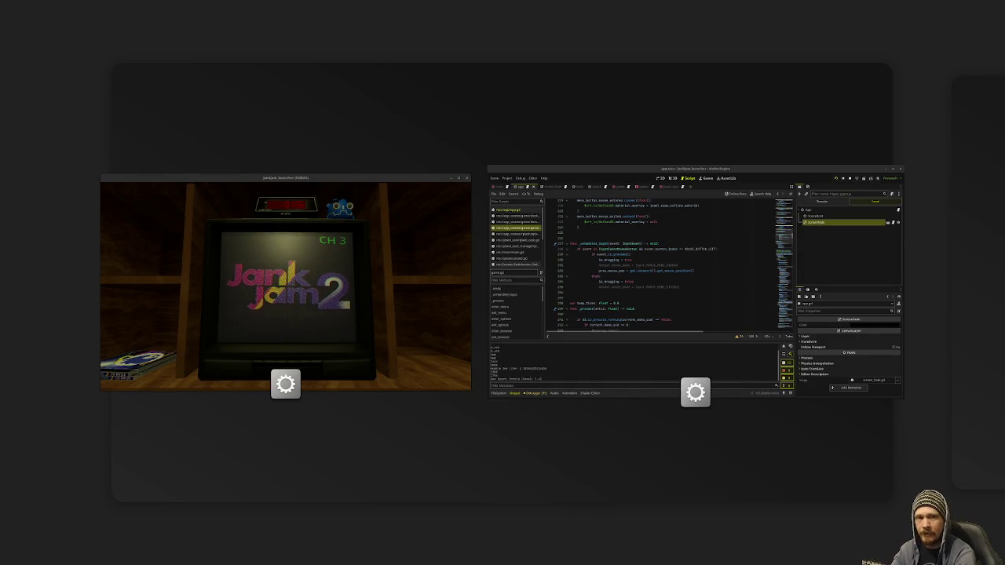
{"action": "key", "text": "super"}
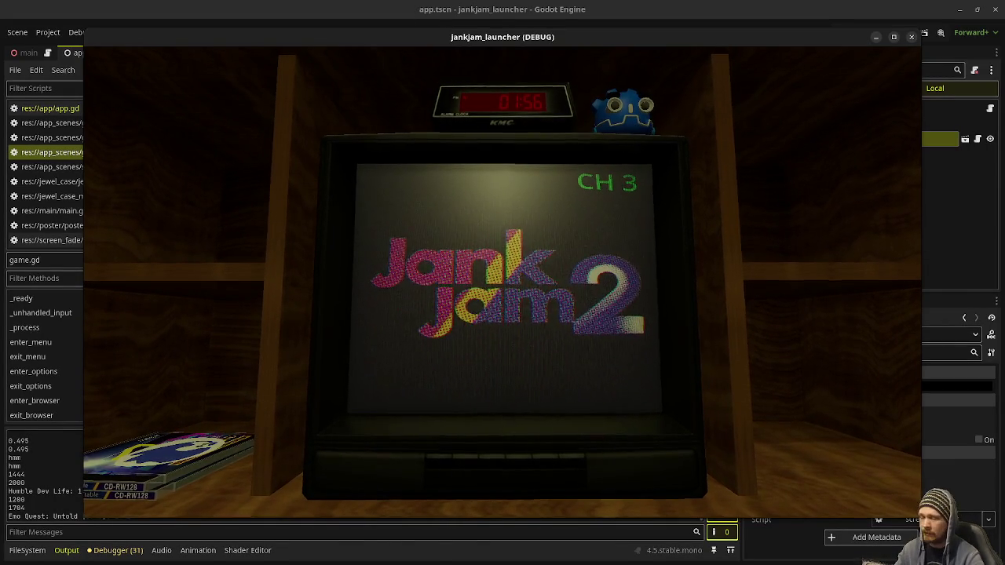
{"action": "left_click", "coordinate": [911, 38]}
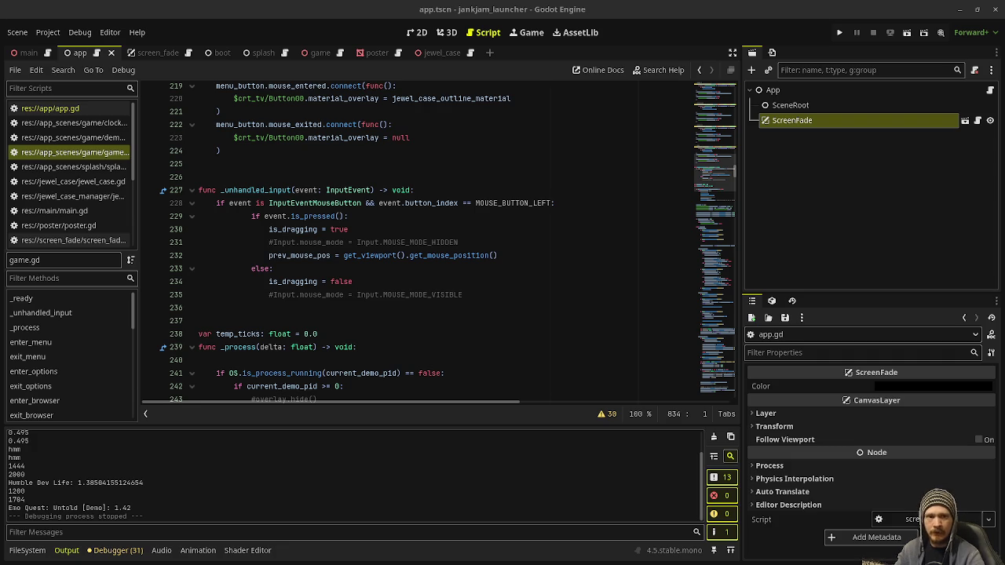
{"action": "key", "text": "alt+Tab"}
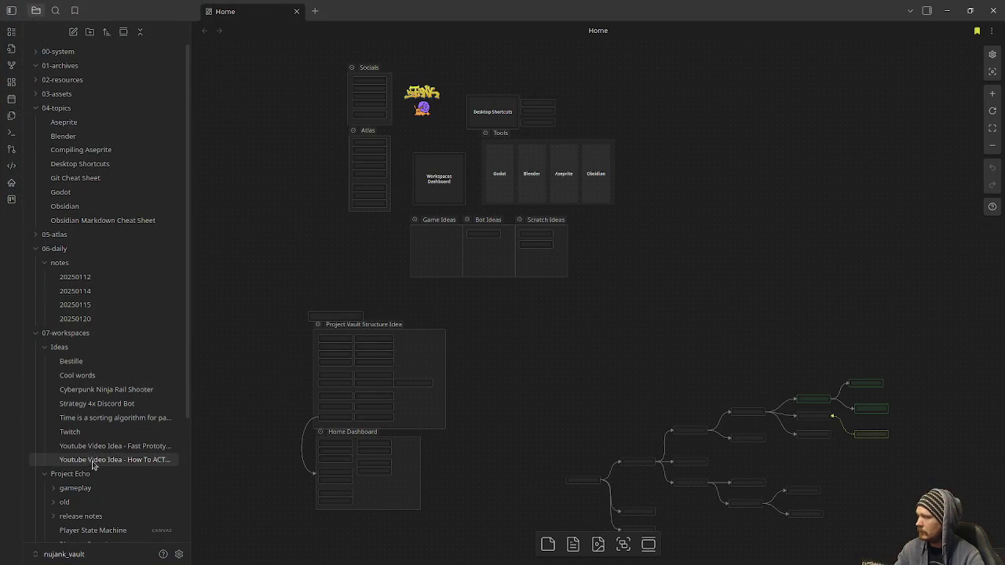
Open the Minigame Braindump canvas and scroll through its flowcharts to the ChapterController and MinigameController code cards
{"action": "scroll", "coordinate": [99, 442], "scroll_direction": "down", "scroll_amount": 3}
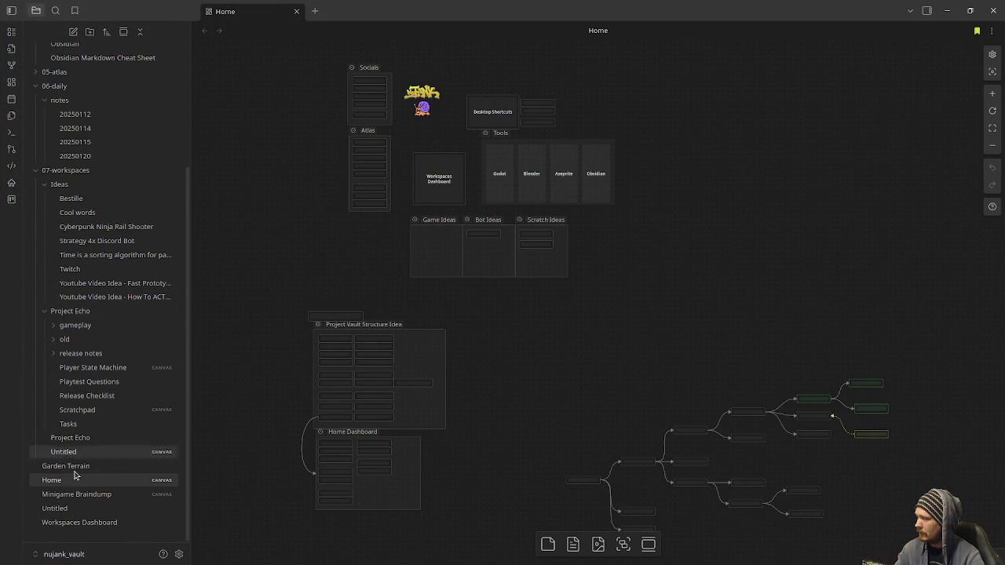
{"action": "left_click", "coordinate": [76, 496]}
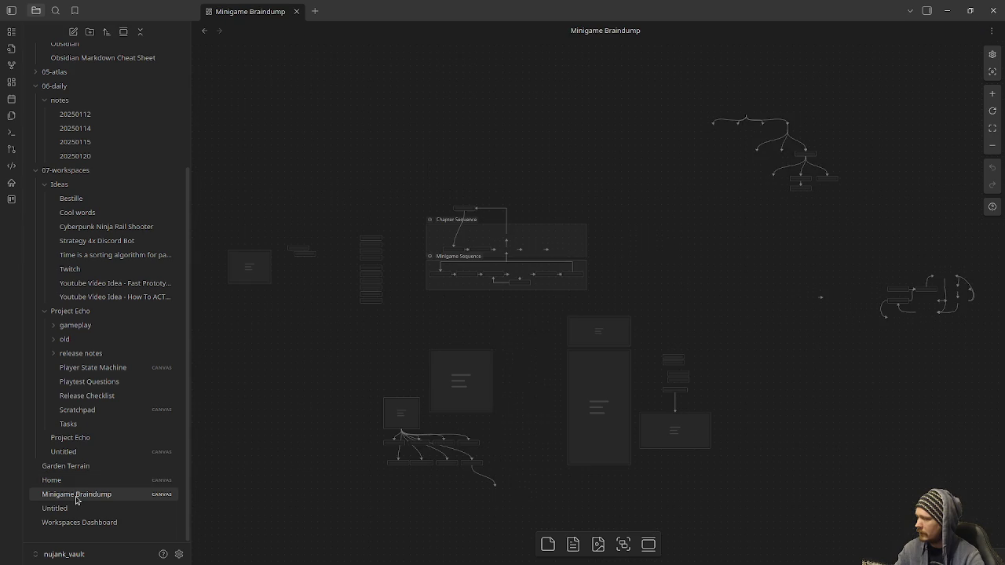
{"action": "scroll", "coordinate": [443, 361], "scroll_direction": "up", "scroll_amount": 5}
{"action": "scroll", "coordinate": [541, 195], "scroll_direction": "up", "scroll_amount": 6}
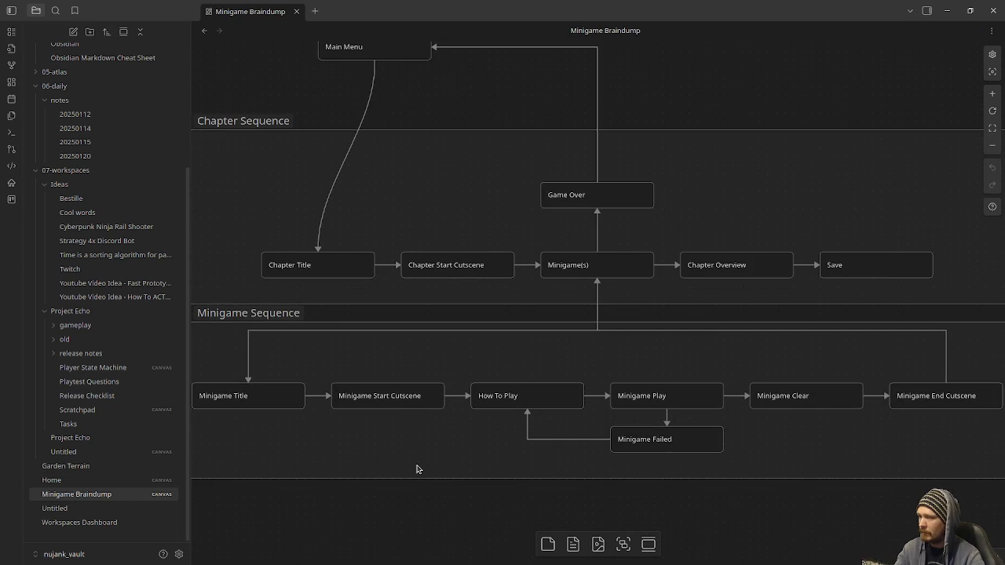
{"action": "scroll", "coordinate": [415, 470], "scroll_direction": "down", "scroll_amount": 3}
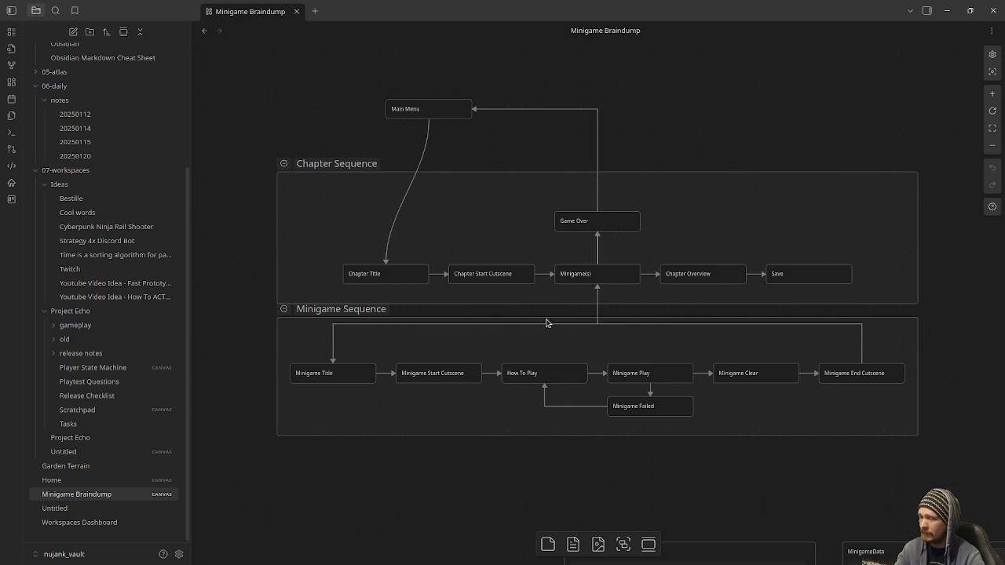
{"action": "scroll", "coordinate": [636, 401], "scroll_direction": "down", "scroll_amount": 3}
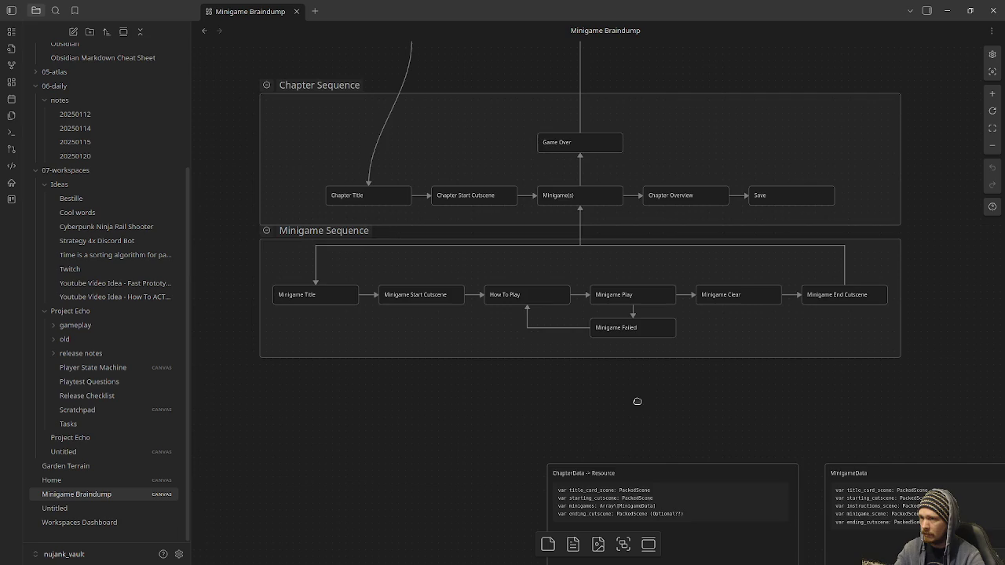
{"action": "scroll", "coordinate": [637, 401], "scroll_direction": "down", "scroll_amount": 6}
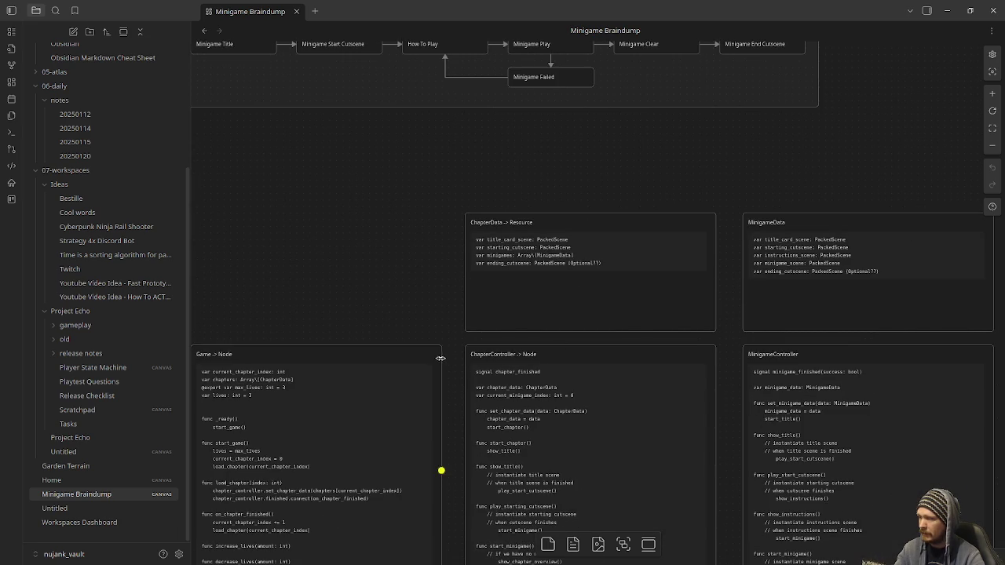
{"action": "scroll", "coordinate": [450, 381], "scroll_direction": "down", "scroll_amount": 5}
{"action": "left_click_drag", "start_coordinate": [453, 183], "coordinate": [454, 171]}
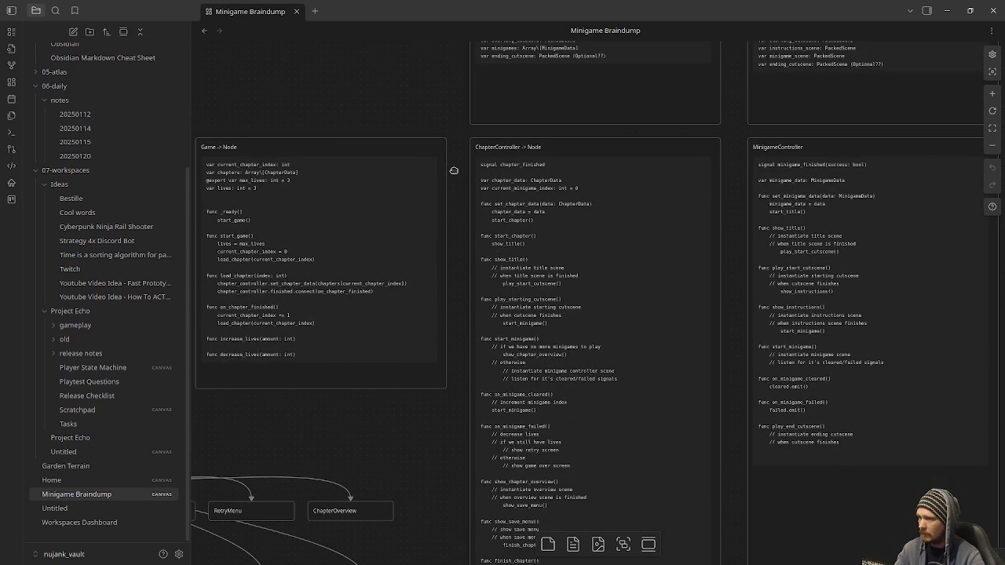
Pan to the BaseMinigame and Message scene nodes, then bring up the vault list
{"action": "scroll", "coordinate": [454, 197], "scroll_direction": "left", "scroll_amount": 2}
{"action": "scroll", "coordinate": [454, 197], "scroll_direction": "up", "scroll_amount": 1}
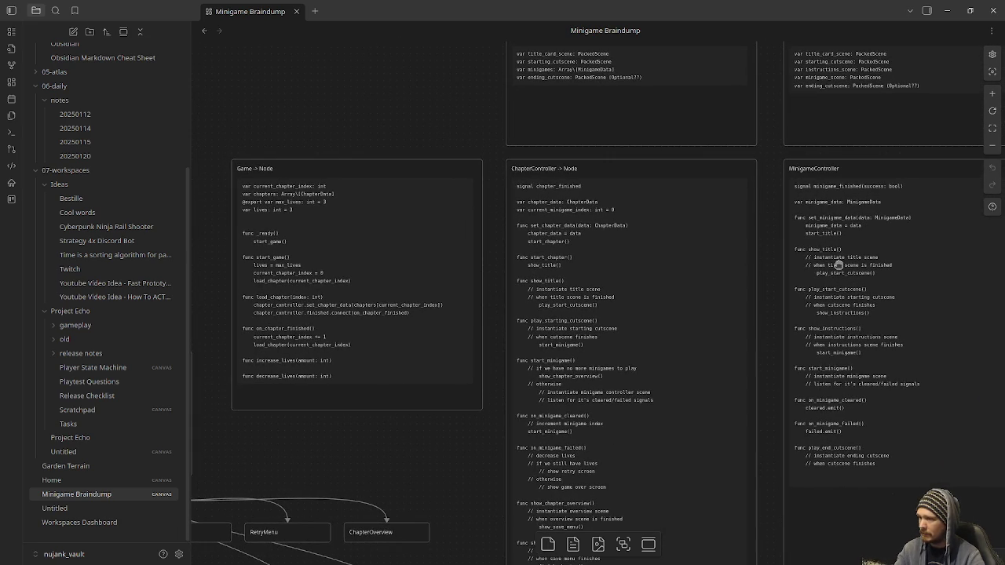
{"action": "left_click_drag", "start_coordinate": [752, 356], "coordinate": [750, 203]}
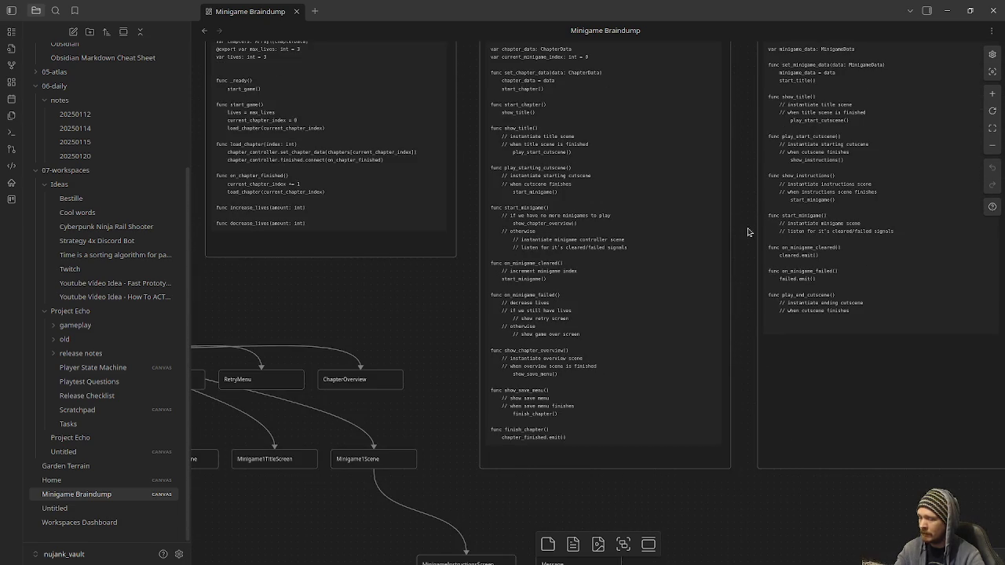
{"action": "mouse_move", "coordinate": [749, 326]}
{"action": "left_mouse_down"}
{"action": "mouse_move", "coordinate": [762, 397]}
{"action": "mouse_move", "coordinate": [513, 206]}
{"action": "left_mouse_up"}
{"action": "scroll", "coordinate": [833, 377], "scroll_direction": "up", "scroll_amount": 5}
{"action": "scroll", "coordinate": [833, 377], "scroll_direction": "right", "scroll_amount": 4}
{"action": "scroll", "coordinate": [684, 338], "scroll_direction": "left", "scroll_amount": 4}
{"action": "left_click", "coordinate": [63, 554]}
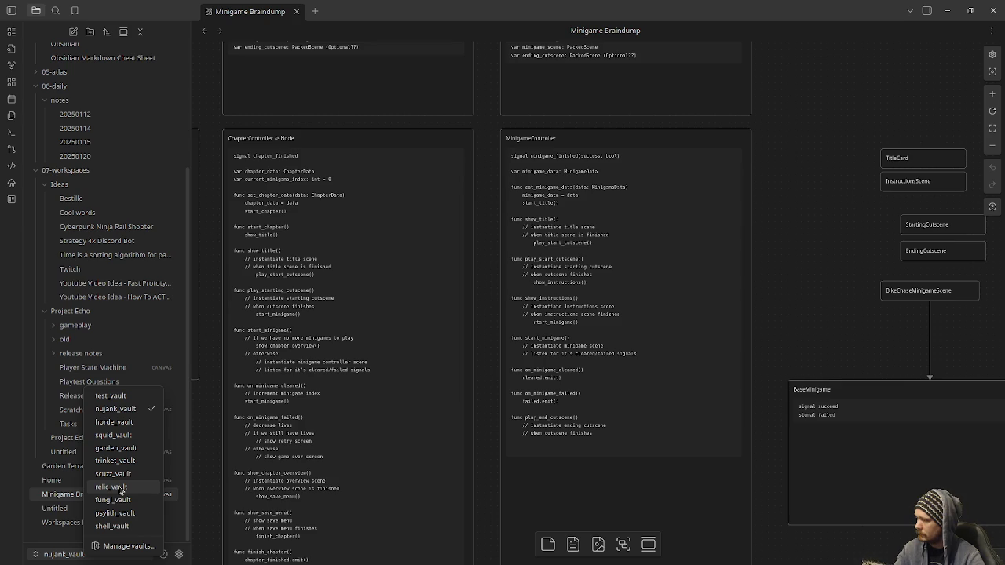
Switch to shell_vault and survey its scratchpad's Shopkeeper, Item → Resource and inventory cards
{"action": "left_click", "coordinate": [120, 527]}
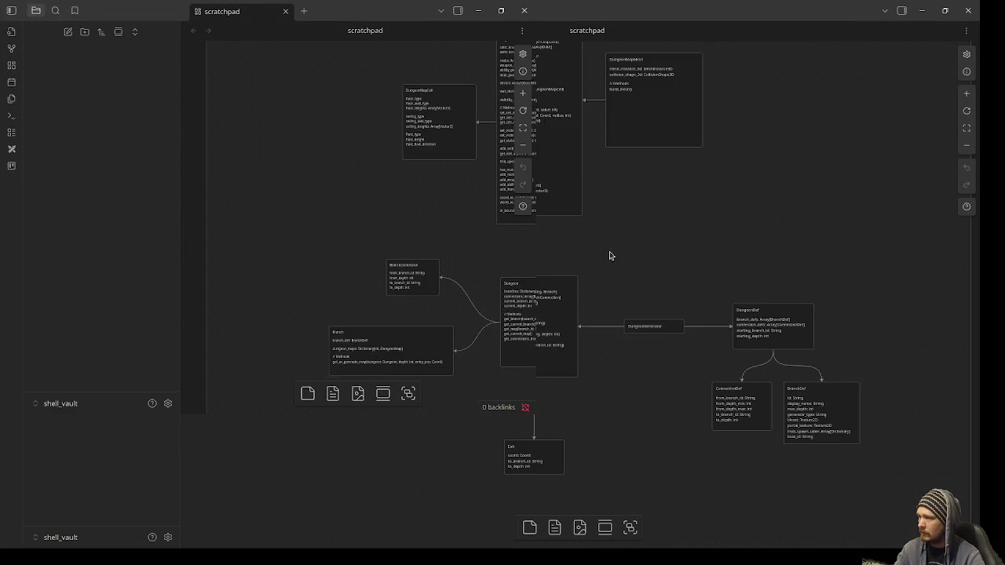
{"action": "left_click_drag", "start_coordinate": [610, 253], "coordinate": [604, 411]}
{"action": "scroll", "coordinate": [625, 423], "scroll_direction": "down", "scroll_amount": 10}
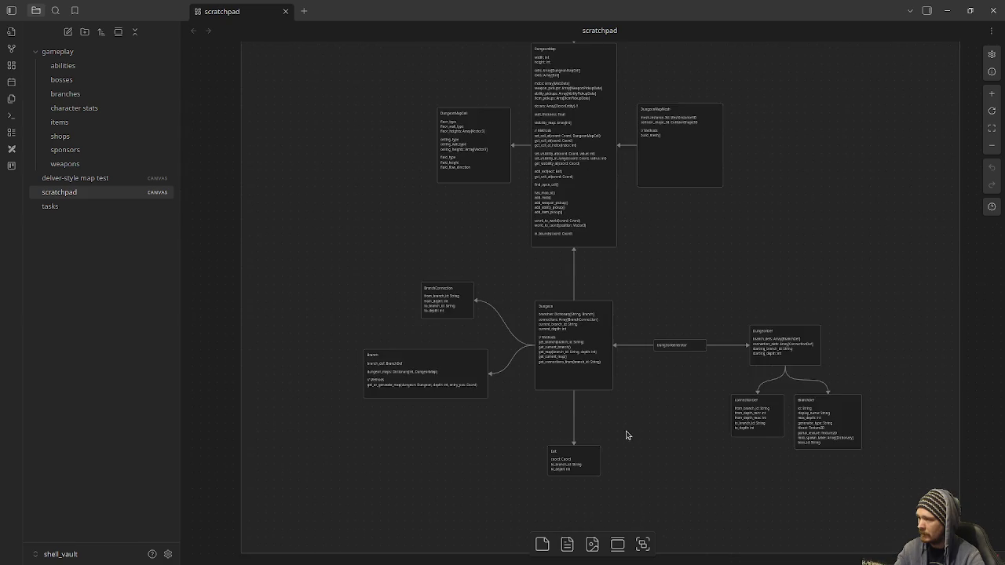
{"action": "scroll", "coordinate": [615, 357], "scroll_direction": "down", "scroll_amount": 5}
{"action": "scroll", "coordinate": [446, 361], "scroll_direction": "up", "scroll_amount": 5}
{"action": "scroll", "coordinate": [525, 281], "scroll_direction": "up", "scroll_amount": 5}
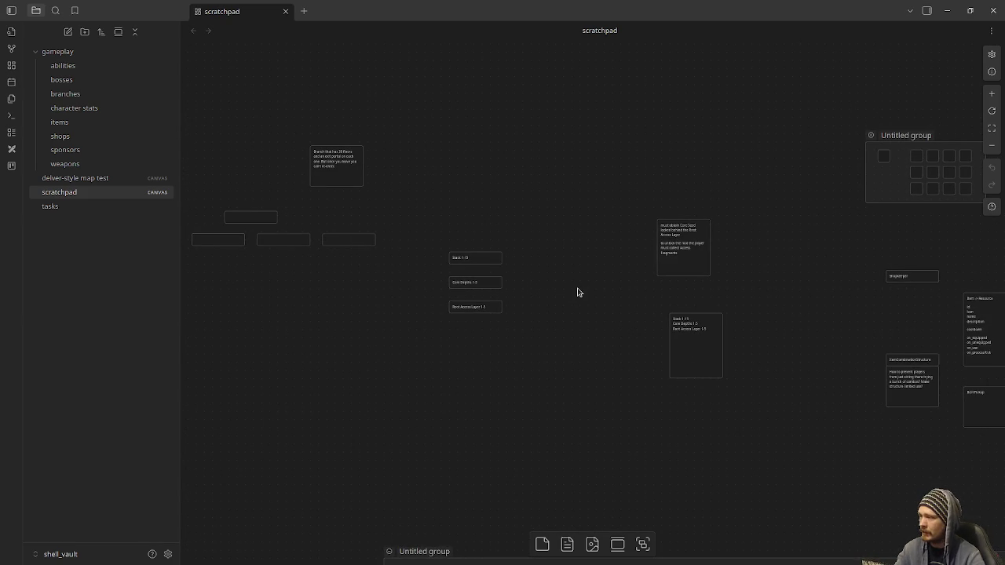
{"action": "left_click_drag", "start_coordinate": [652, 291], "coordinate": [486, 333]}
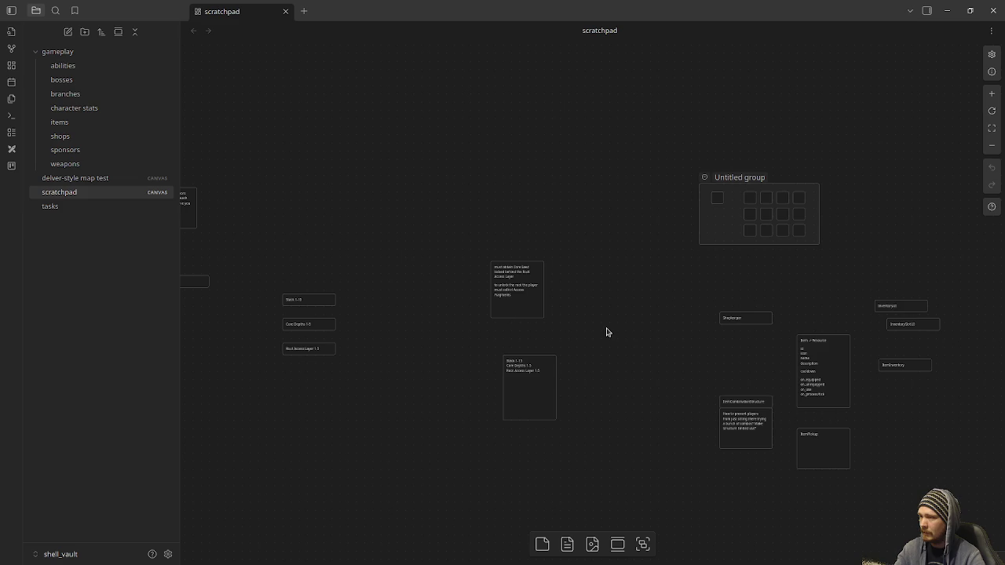
{"action": "scroll", "coordinate": [607, 332], "scroll_direction": "up", "scroll_amount": 2}
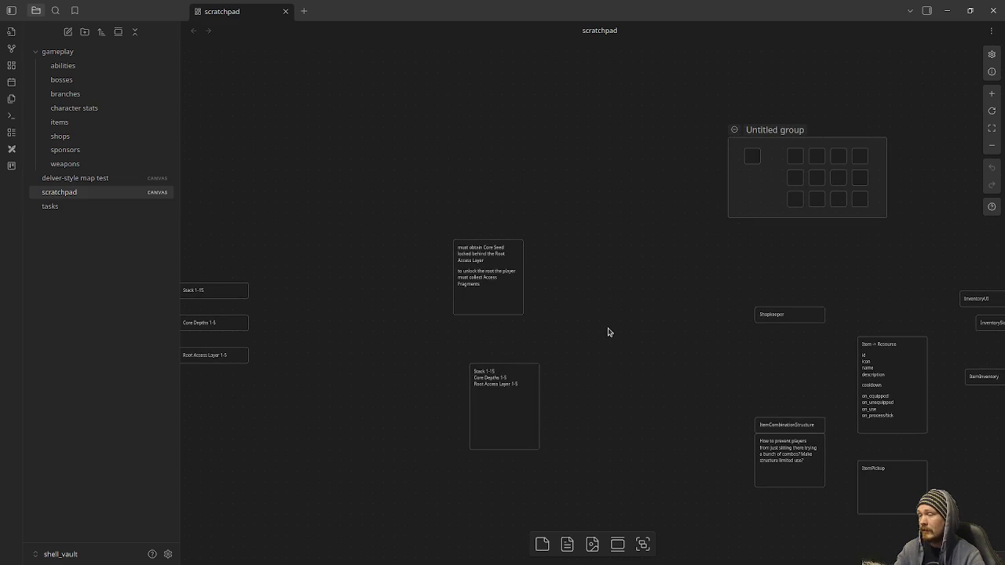
{"action": "scroll", "coordinate": [659, 375], "scroll_direction": "right", "scroll_amount": 3}
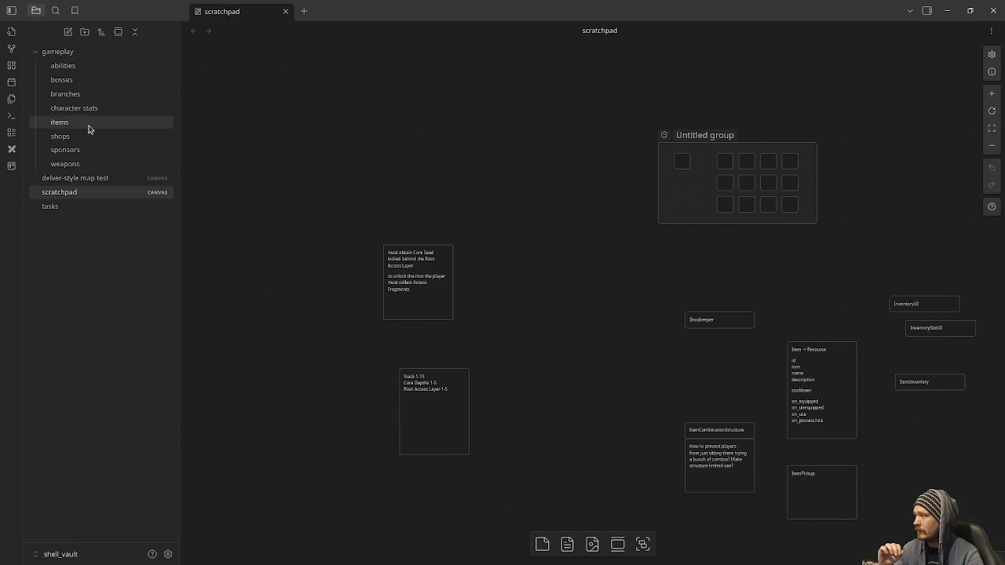
Scroll the scratchpad down to the Dungeon, DungeonMapCell and DungeonGenerator class diagram
{"action": "scroll", "coordinate": [576, 231], "scroll_direction": "down", "scroll_amount": 10}
{"action": "scroll", "coordinate": [691, 220], "scroll_direction": "down", "scroll_amount": 6}
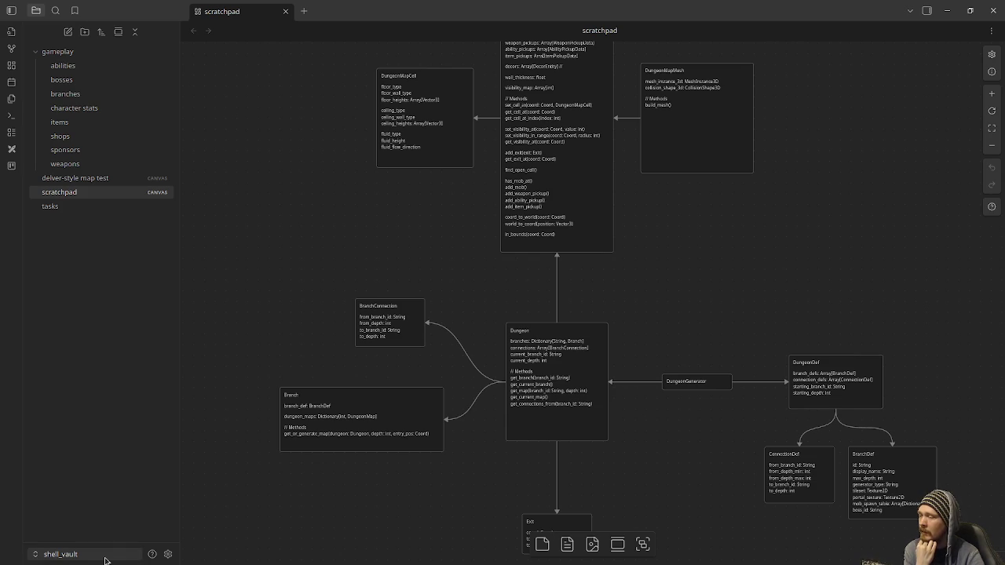
Open the abilities note and place the cursor at the end of its heading
{"action": "left_click", "coordinate": [99, 65]}
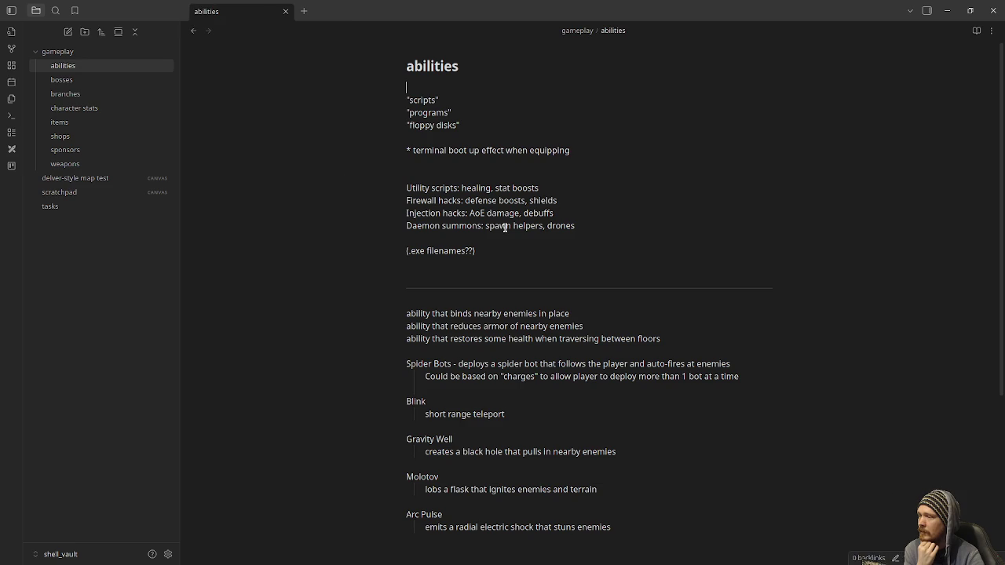
{"action": "scroll", "coordinate": [542, 251], "scroll_direction": "down", "scroll_amount": 3}
{"action": "scroll", "coordinate": [545, 262], "scroll_direction": "up", "scroll_amount": 3}
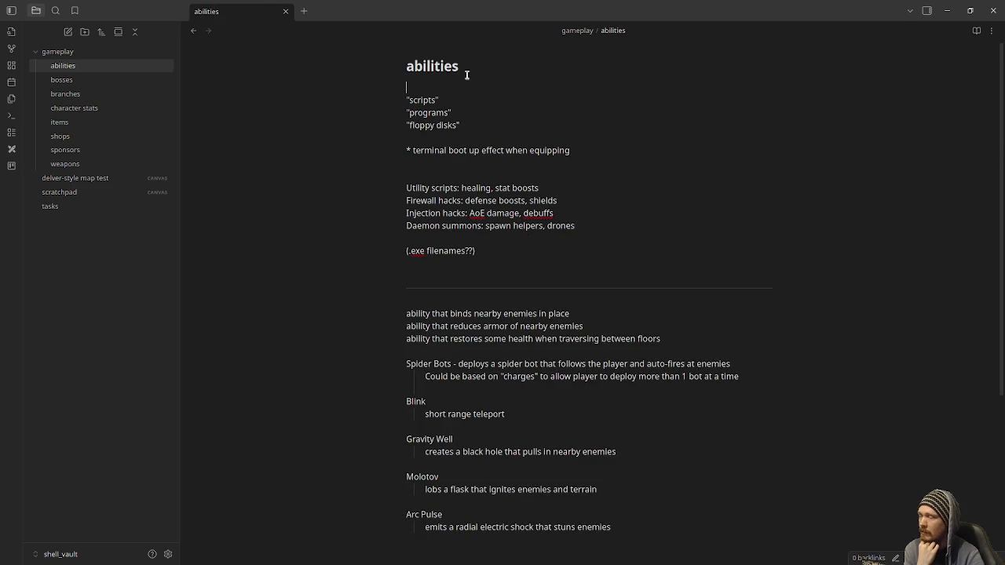
{"action": "left_click", "coordinate": [702, 62]}
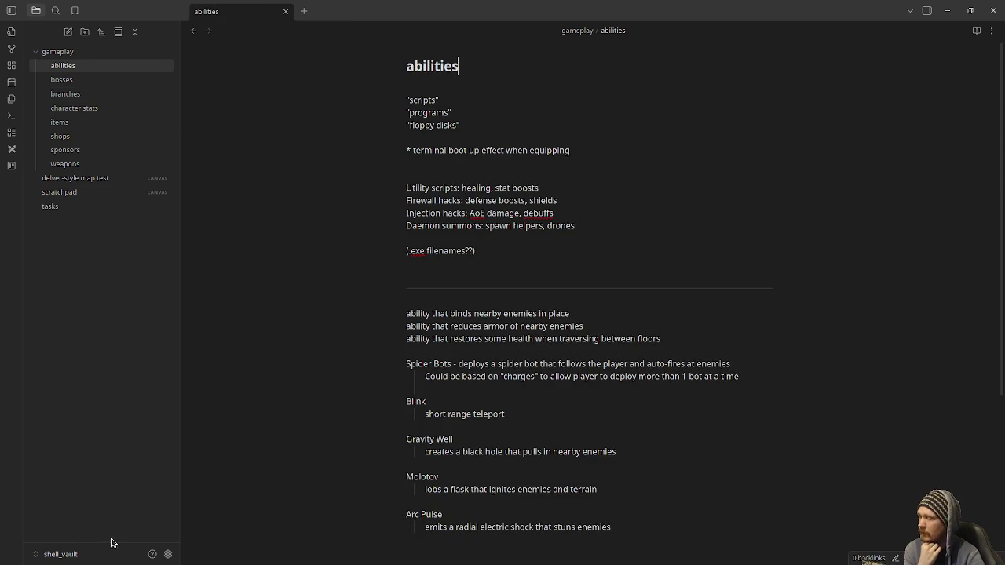
Zoom into the scratchpad canvas group, then open the tasks kanban board
{"action": "left_click", "coordinate": [82, 192]}
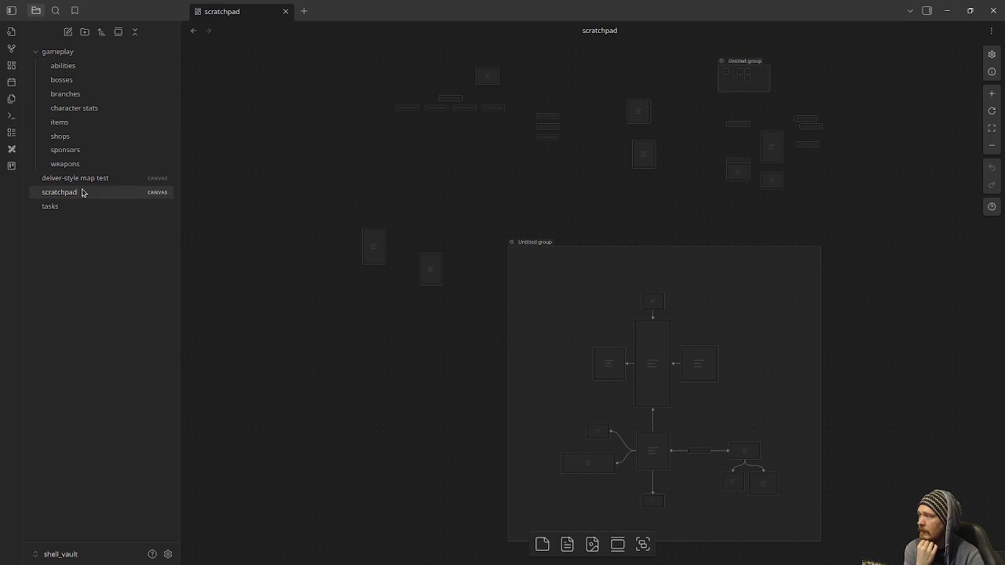
{"action": "scroll", "coordinate": [527, 401], "scroll_direction": "up", "scroll_amount": 2}
{"action": "scroll", "coordinate": [586, 358], "scroll_direction": "up", "scroll_amount": 5}
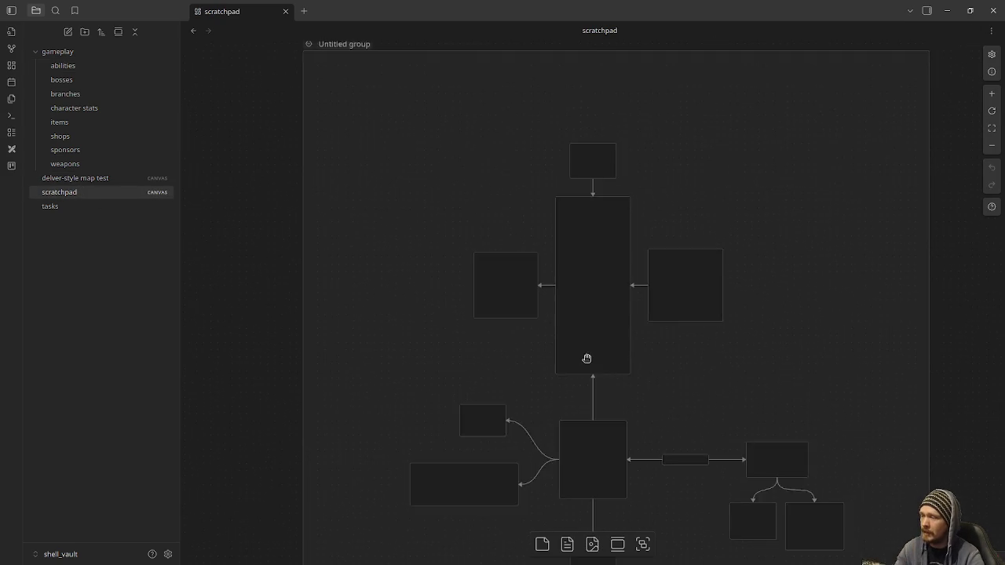
{"action": "scroll", "coordinate": [586, 359], "scroll_direction": "up", "scroll_amount": 5}
{"action": "left_click", "coordinate": [84, 208]}
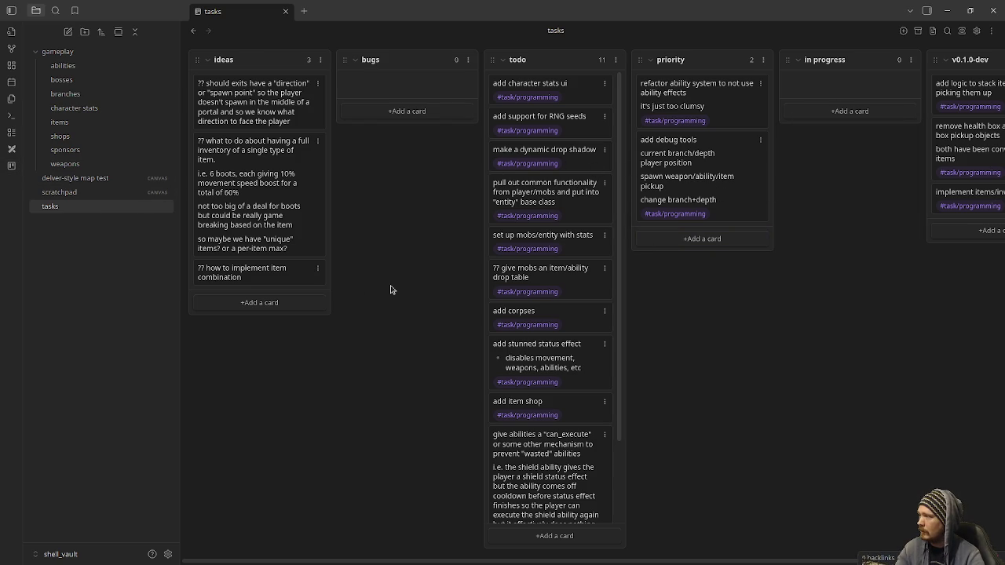
Minimize shell_vault and open the first vault's Workspaces Dashboard note listing Project Echo
{"action": "left_click", "coordinate": [947, 15]}
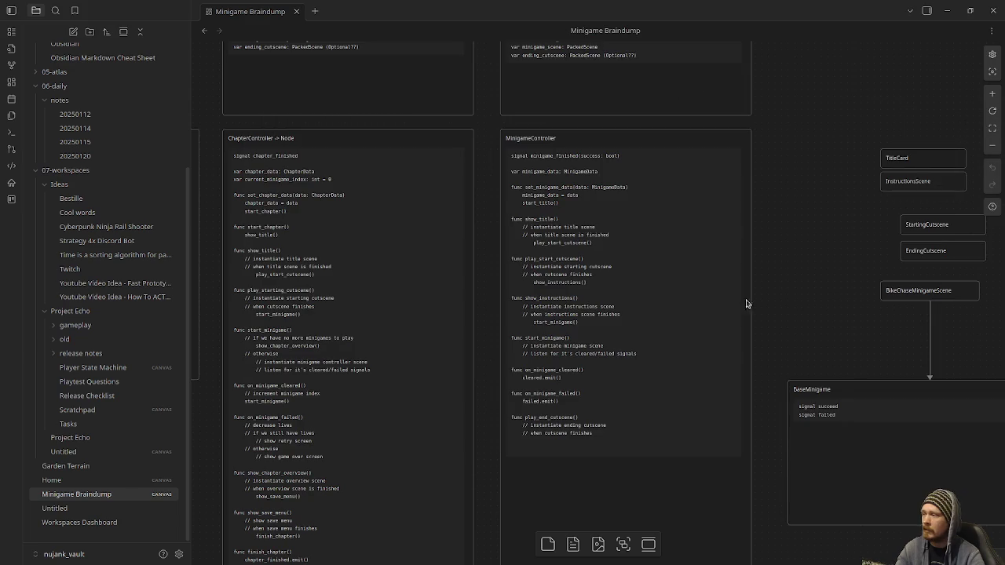
{"action": "left_click", "coordinate": [114, 521]}
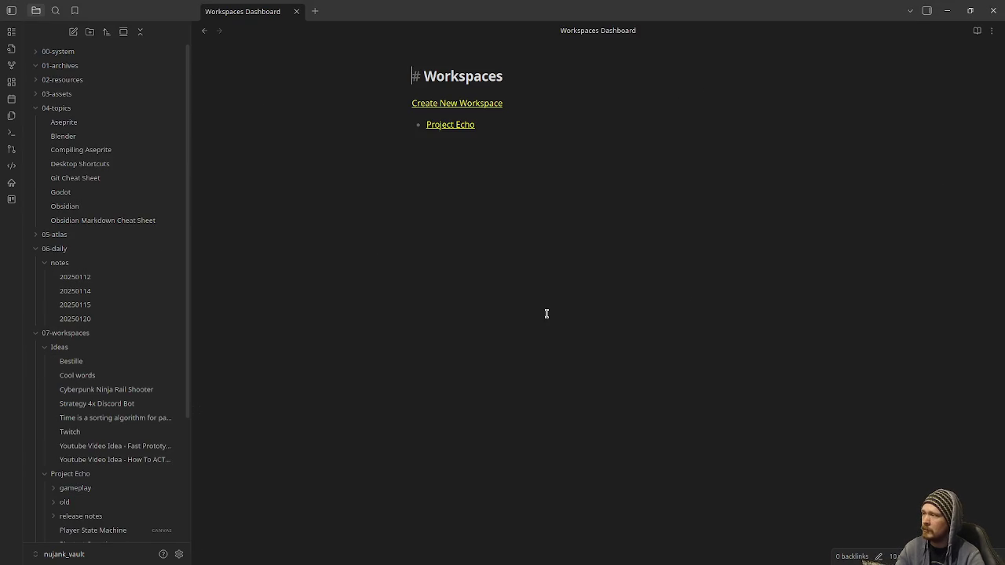
{"action": "scroll", "coordinate": [115, 505], "scroll_direction": "down", "scroll_amount": 1}
{"action": "scroll", "coordinate": [114, 504], "scroll_direction": "down", "scroll_amount": 5}
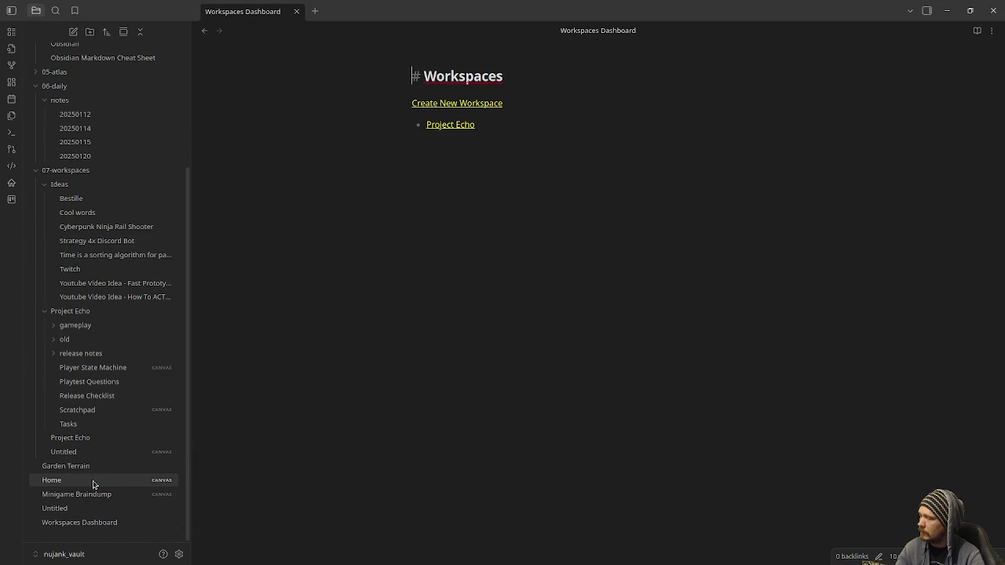
Open the Home canvas, centre the Tools cards, and select the Desktop Shortcuts card
{"action": "left_click", "coordinate": [154, 480]}
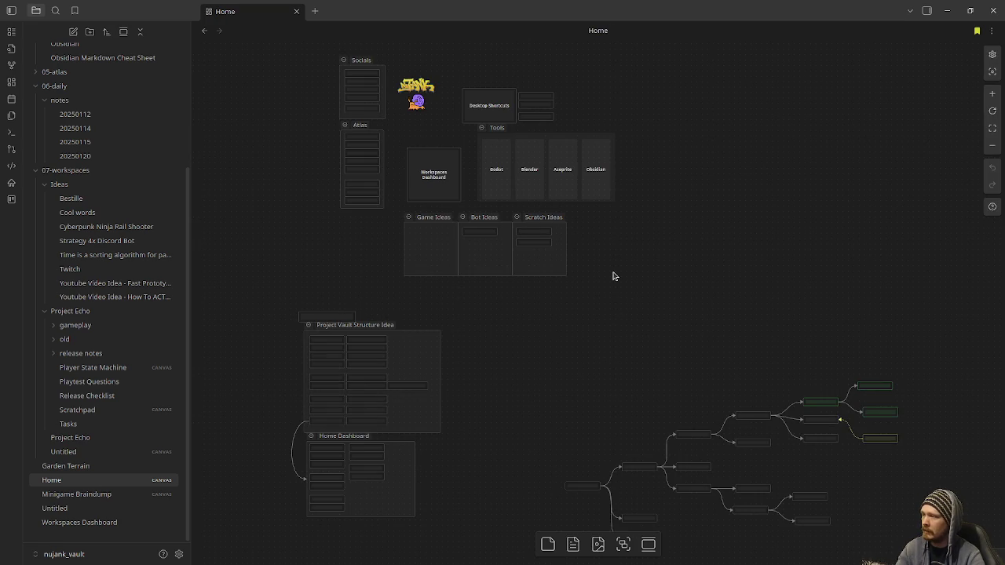
{"action": "left_click_drag", "start_coordinate": [612, 276], "coordinate": [666, 341]}
{"action": "scroll", "coordinate": [354, 338], "scroll_direction": "up", "scroll_amount": 3}
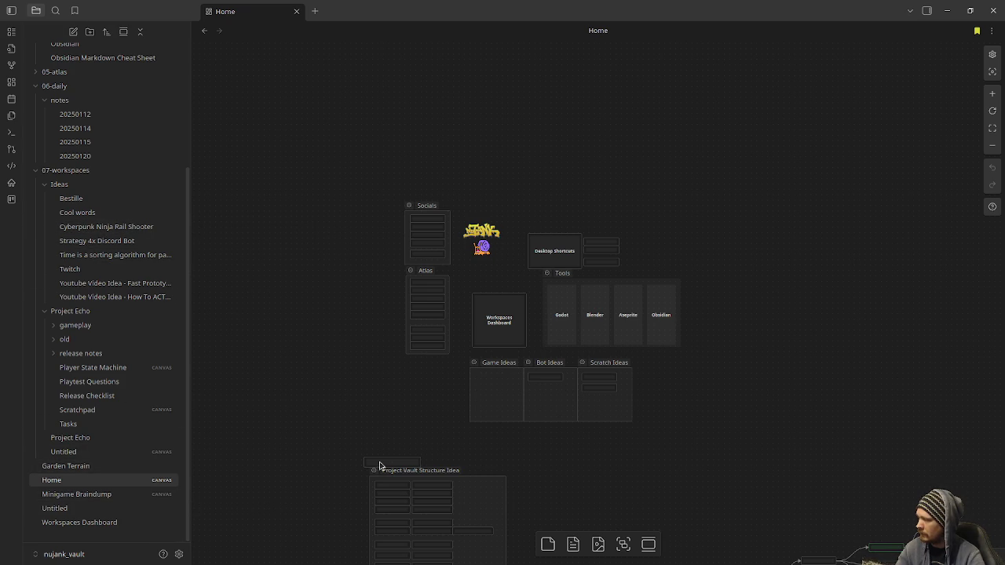
{"action": "scroll", "coordinate": [561, 337], "scroll_direction": "up", "scroll_amount": 5}
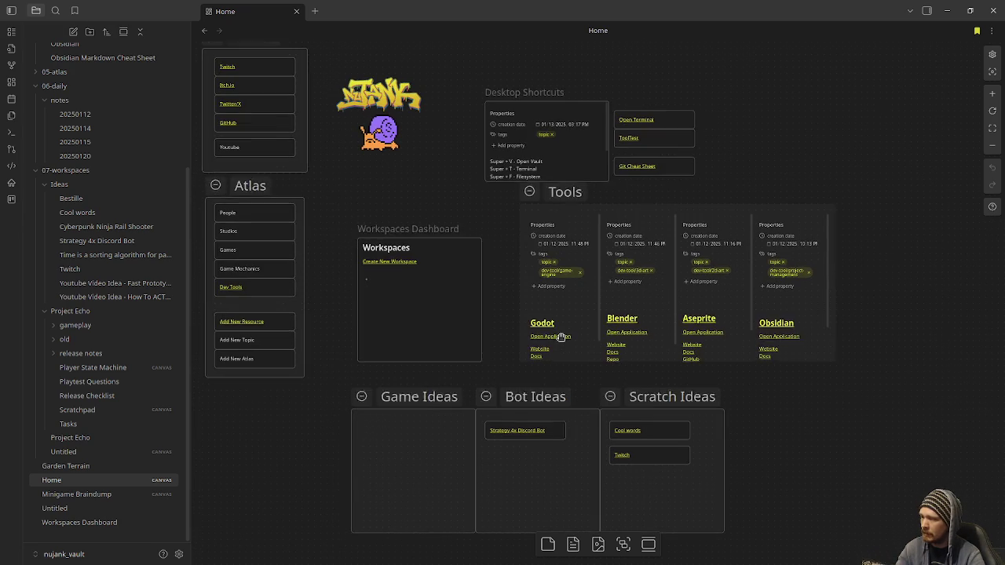
{"action": "left_click_drag", "start_coordinate": [427, 229], "coordinate": [430, 267]}
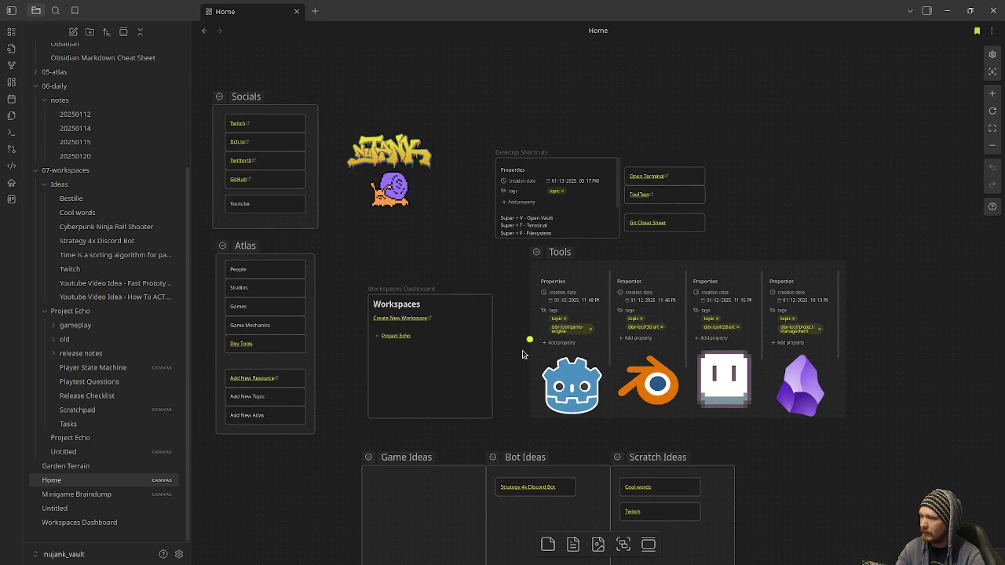
{"action": "scroll", "coordinate": [491, 271], "scroll_direction": "up", "scroll_amount": 3}
{"action": "scroll", "coordinate": [518, 295], "scroll_direction": "up", "scroll_amount": 4}
{"action": "scroll", "coordinate": [558, 295], "scroll_direction": "down", "scroll_amount": 2}
{"action": "scroll", "coordinate": [558, 296], "scroll_direction": "up", "scroll_amount": 2}
{"action": "left_click", "coordinate": [624, 295]}
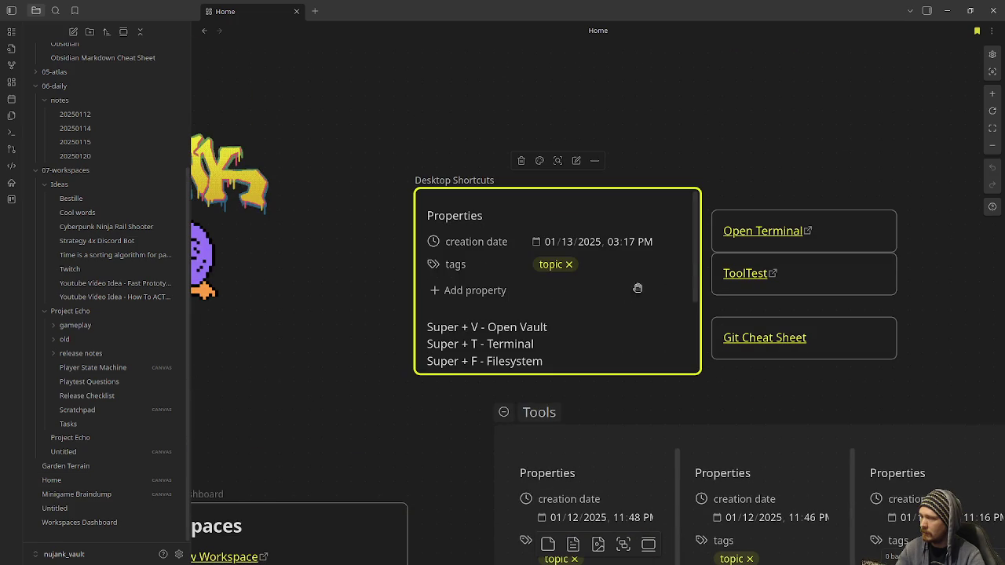
Launch a terminal in the vault folder from the Open Terminal card, then close it
{"action": "left_click_drag", "start_coordinate": [694, 260], "coordinate": [694, 326]}
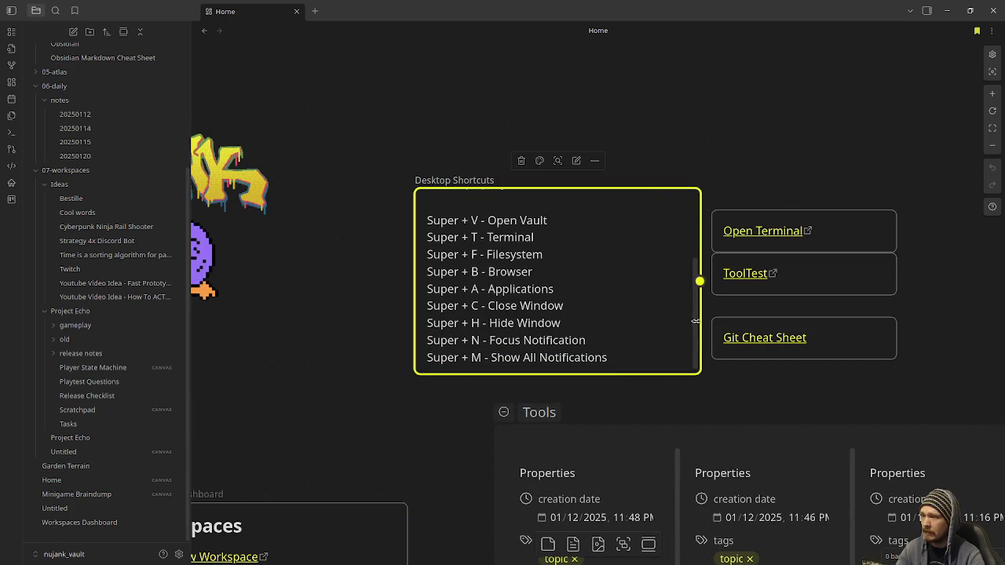
{"action": "left_click", "coordinate": [762, 232]}
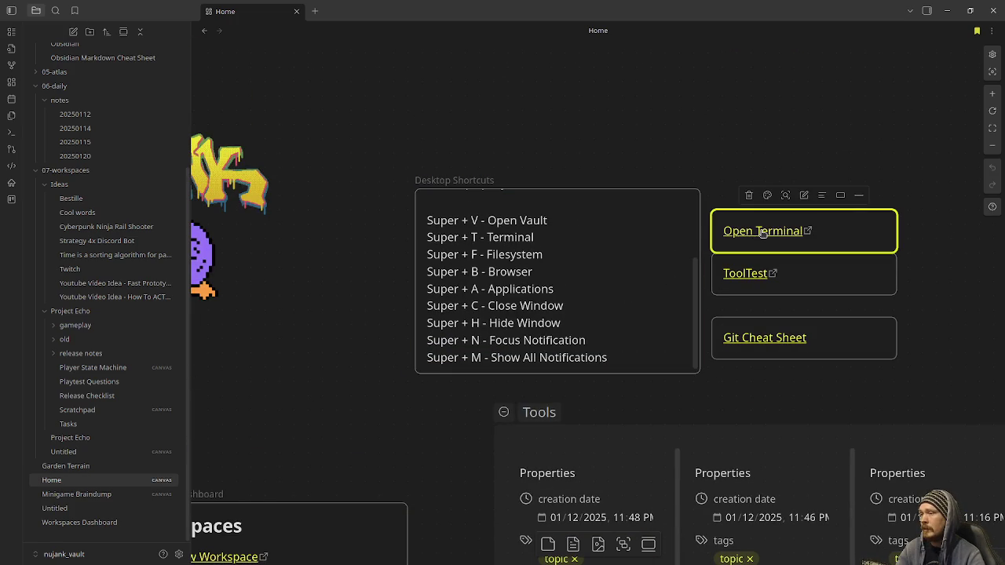
{"action": "left_click", "coordinate": [722, 274]}
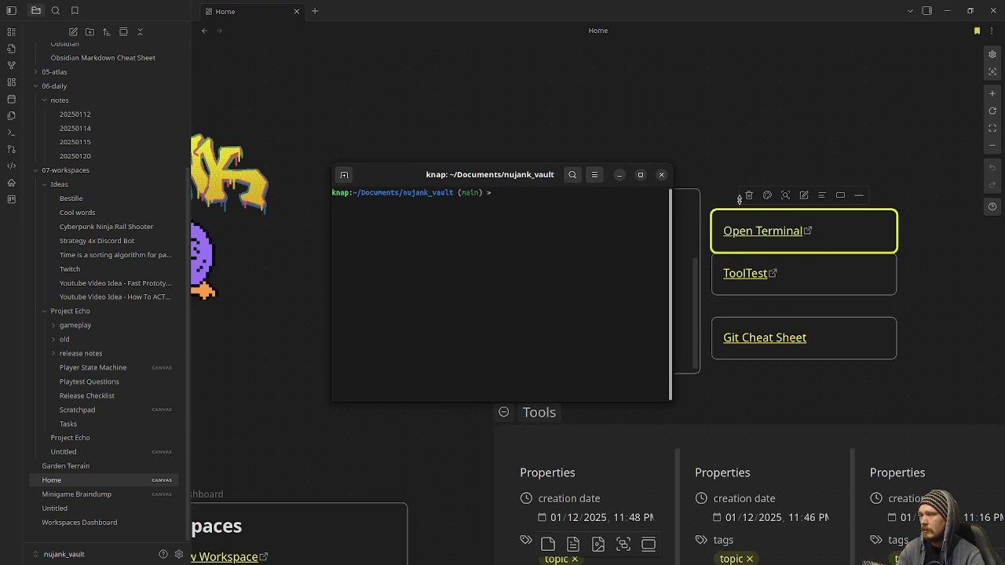
{"action": "left_click", "coordinate": [660, 174]}
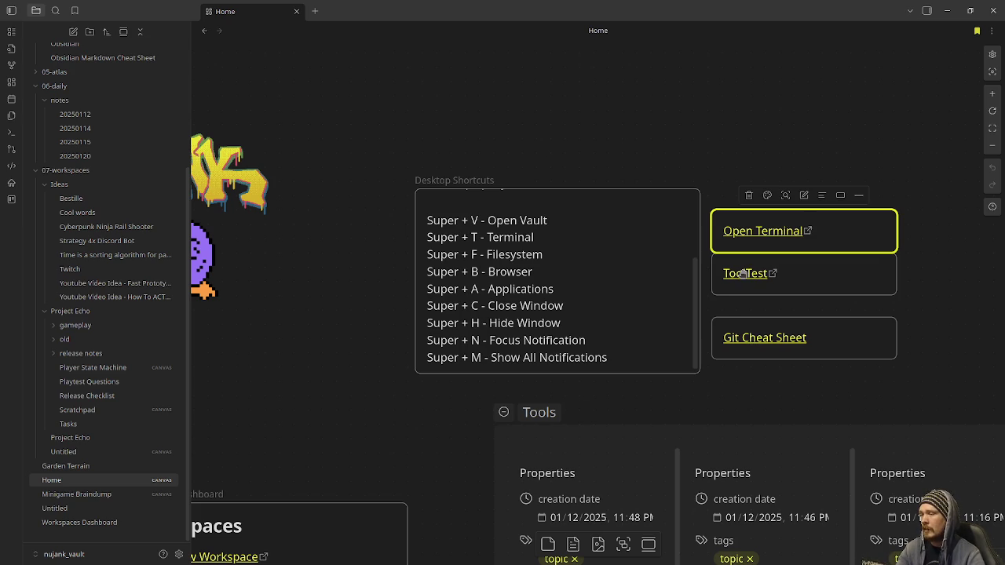
Open and skim the Git Cheat Sheet note, then return to the Home canvas
{"action": "left_click", "coordinate": [756, 338]}
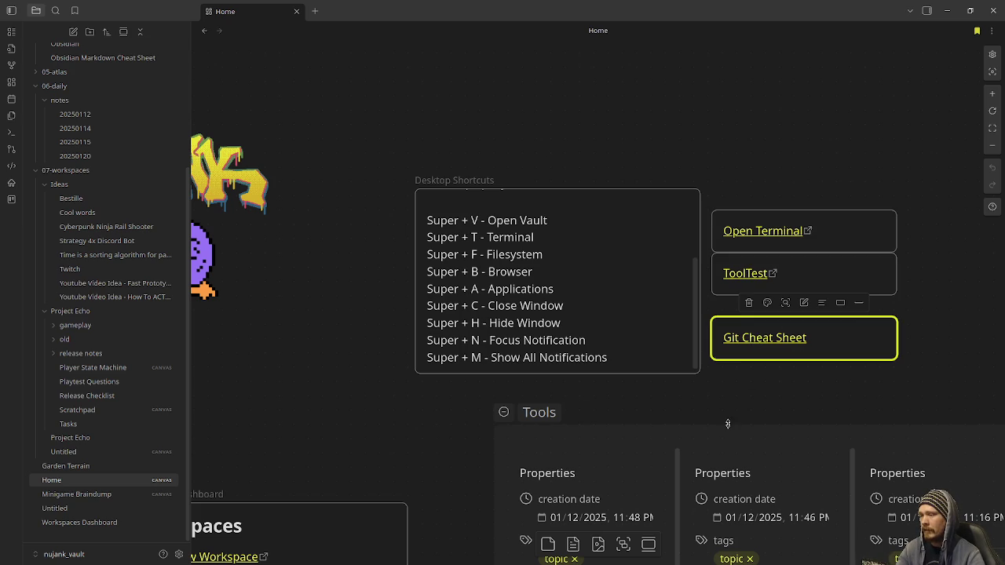
{"action": "left_click", "coordinate": [757, 342]}
{"action": "scroll", "coordinate": [630, 352], "scroll_direction": "down", "scroll_amount": 10}
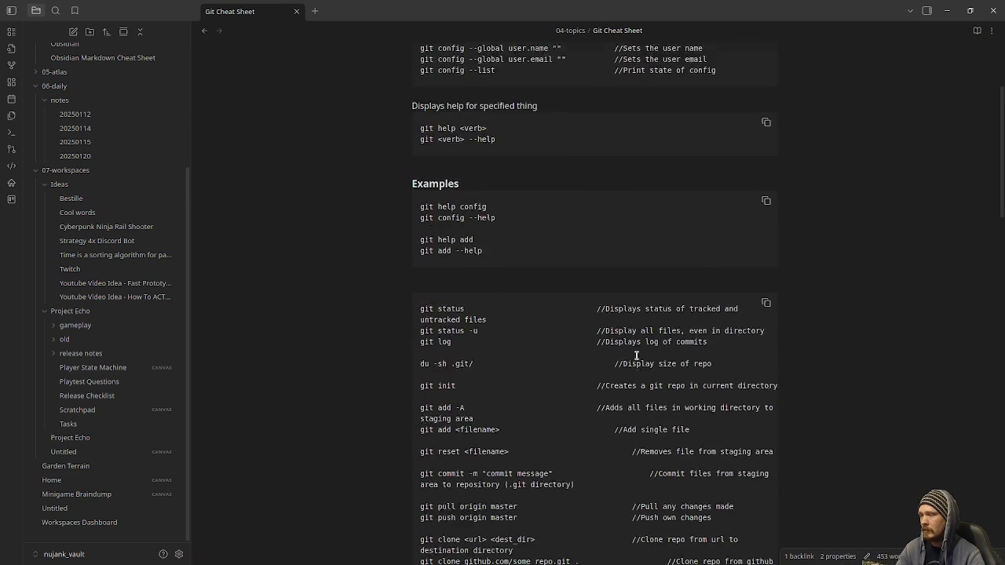
{"action": "left_click", "coordinate": [83, 480]}
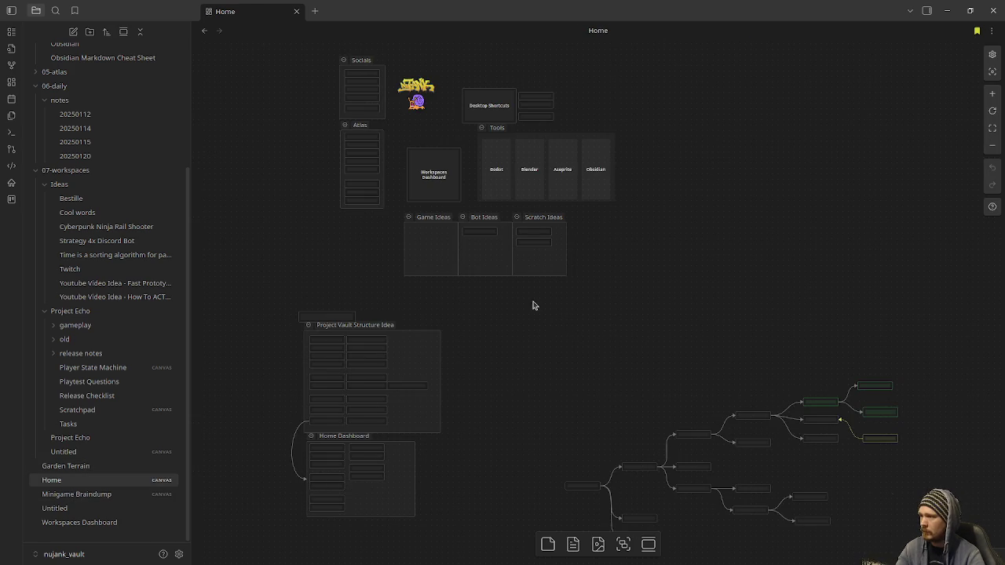
Pan and zoom the Home canvas across the vault structure idea and release task tree
{"action": "scroll", "coordinate": [542, 312], "scroll_direction": "up", "scroll_amount": 5}
{"action": "scroll", "coordinate": [559, 369], "scroll_direction": "up", "scroll_amount": 5}
{"action": "scroll", "coordinate": [512, 265], "scroll_direction": "down", "scroll_amount": 2}
{"action": "left_click_drag", "start_coordinate": [512, 264], "coordinate": [652, 401]}
{"action": "scroll", "coordinate": [653, 401], "scroll_direction": "down", "scroll_amount": 10}
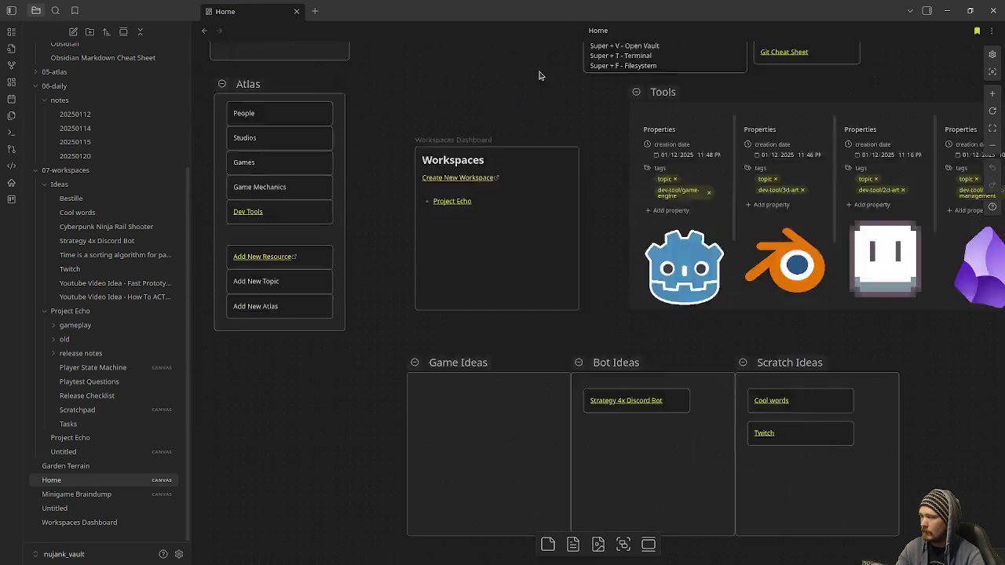
{"action": "scroll", "coordinate": [795, 299], "scroll_direction": "left", "scroll_amount": 3}
{"action": "scroll", "coordinate": [813, 276], "scroll_direction": "down", "scroll_amount": 2}
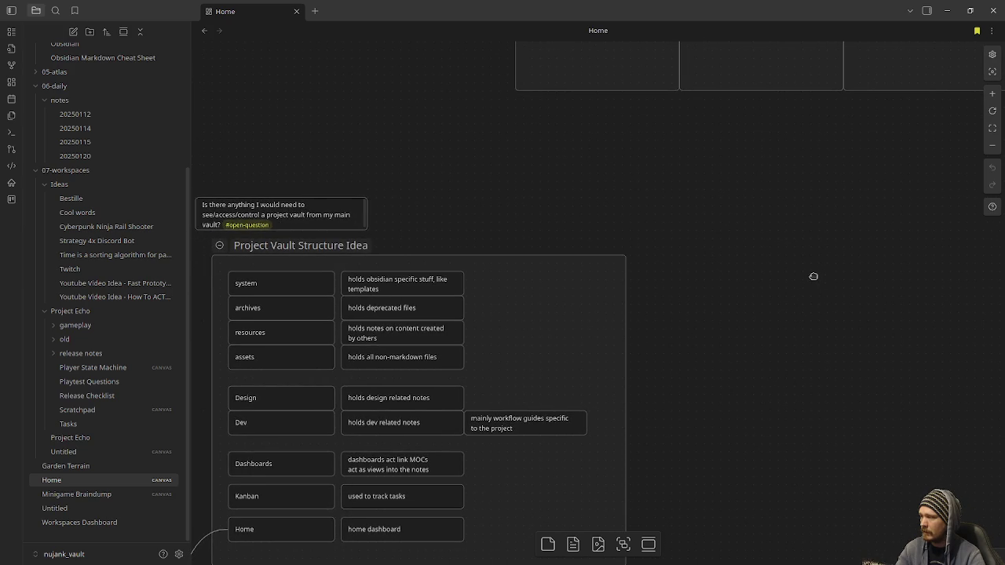
{"action": "scroll", "coordinate": [813, 276], "scroll_direction": "down", "scroll_amount": 10}
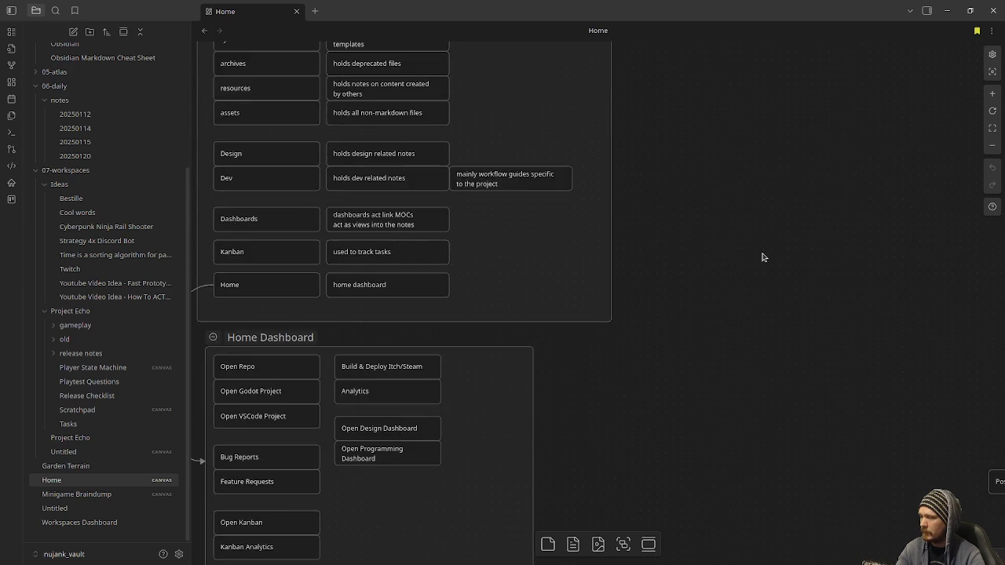
{"action": "scroll", "coordinate": [761, 263], "scroll_direction": "up", "scroll_amount": 4}
{"action": "scroll", "coordinate": [699, 267], "scroll_direction": "down", "scroll_amount": 10, "text": "ctrl"}
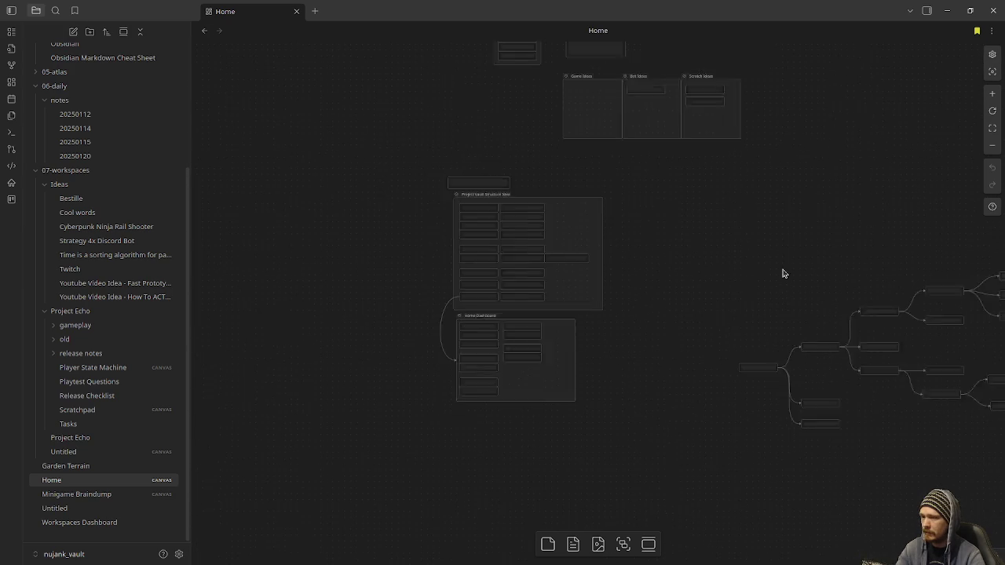
Survey the Tools and Ideas groups with the Game, Bot and Scratch Ideas cards
{"action": "scroll", "coordinate": [619, 352], "scroll_direction": "right", "scroll_amount": 3}
{"action": "scroll", "coordinate": [617, 409], "scroll_direction": "up", "scroll_amount": 8, "text": "ctrl"}
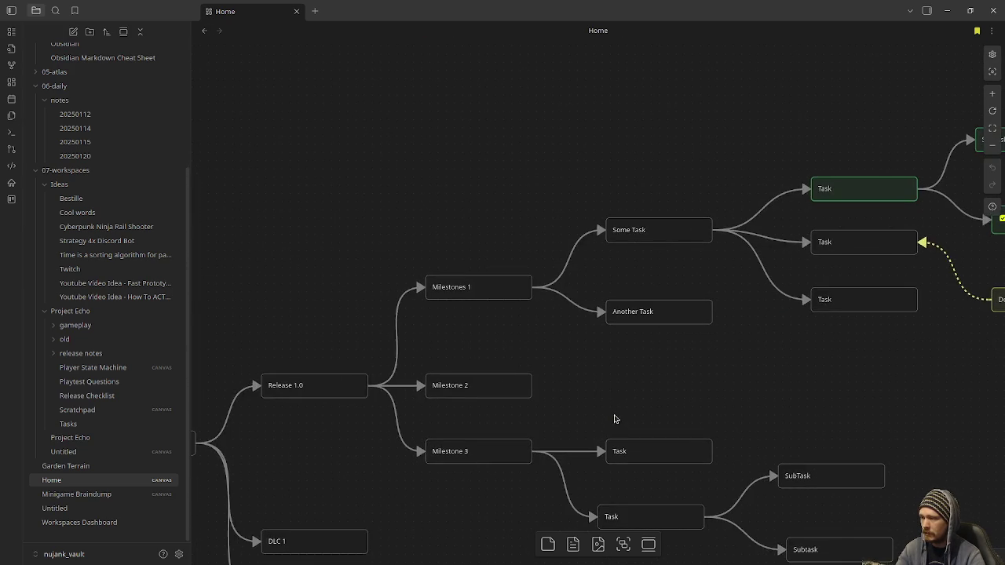
{"action": "scroll", "coordinate": [612, 359], "scroll_direction": "up", "scroll_amount": 1, "text": "ctrl"}
{"action": "scroll", "coordinate": [558, 312], "scroll_direction": "down", "scroll_amount": 1, "text": "ctrl"}
{"action": "scroll", "coordinate": [558, 343], "scroll_direction": "right", "scroll_amount": 3}
{"action": "scroll", "coordinate": [711, 350], "scroll_direction": "left", "scroll_amount": 4}
{"action": "scroll", "coordinate": [505, 439], "scroll_direction": "up", "scroll_amount": 6}
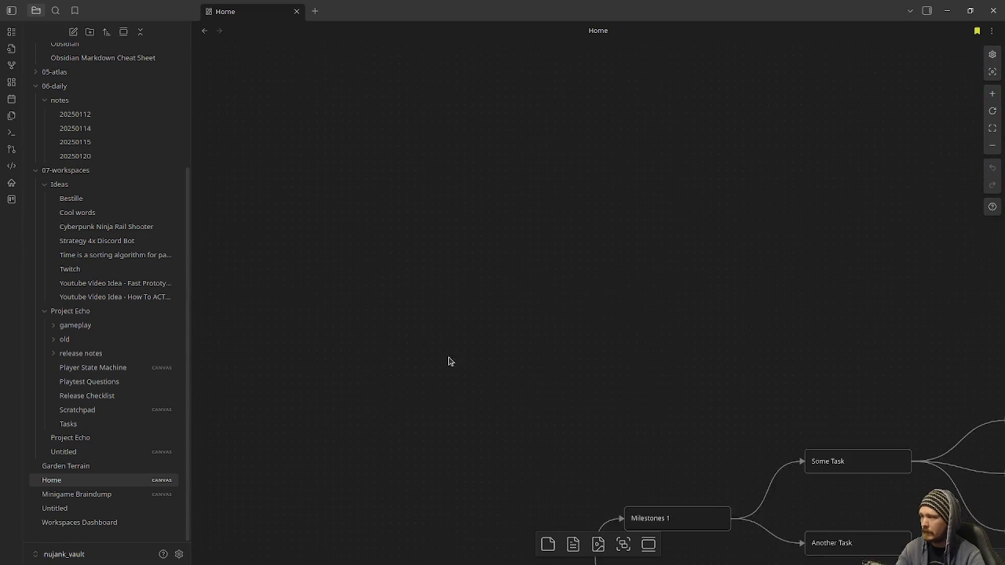
{"action": "scroll", "coordinate": [642, 412], "scroll_direction": "up", "scroll_amount": 5}
{"action": "scroll", "coordinate": [620, 455], "scroll_direction": "left", "scroll_amount": 3}
{"action": "scroll", "coordinate": [474, 334], "scroll_direction": "up", "scroll_amount": 2}
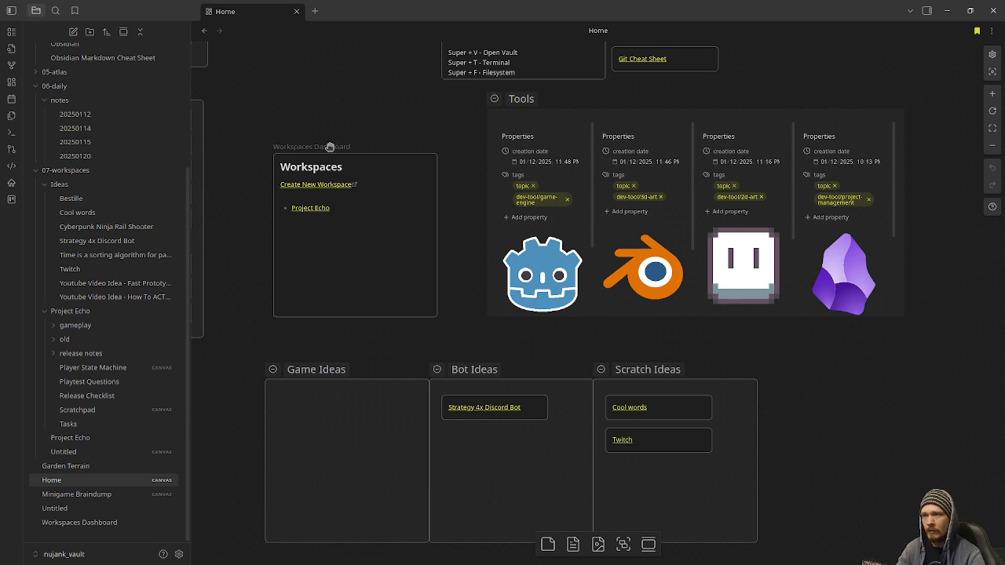
Close the main and shell_vault Obsidian windows, then run the jankjam_launcher project in Godot
{"action": "left_click", "coordinate": [993, 10]}
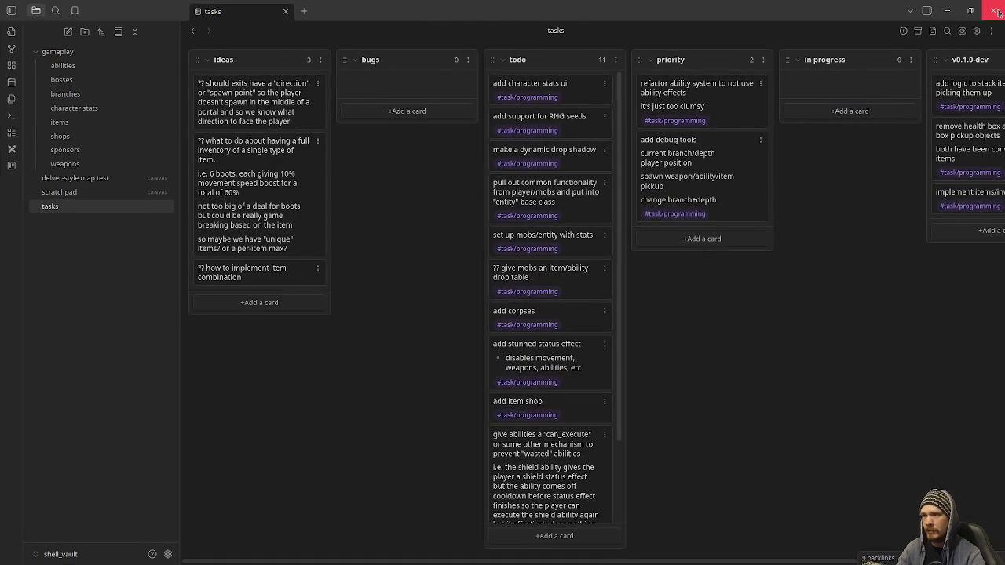
{"action": "left_click", "coordinate": [992, 10]}
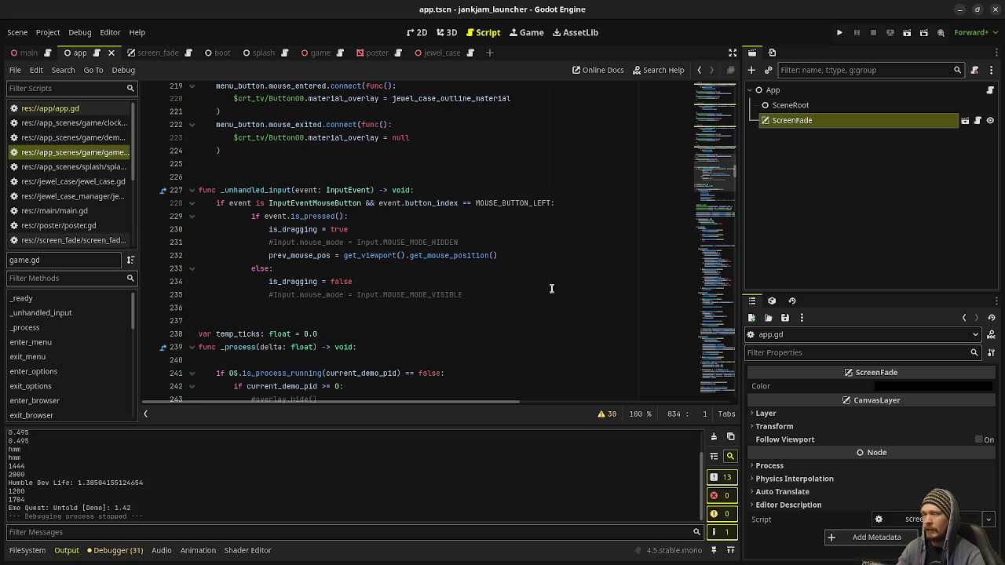
{"action": "left_click", "coordinate": [838, 33]}
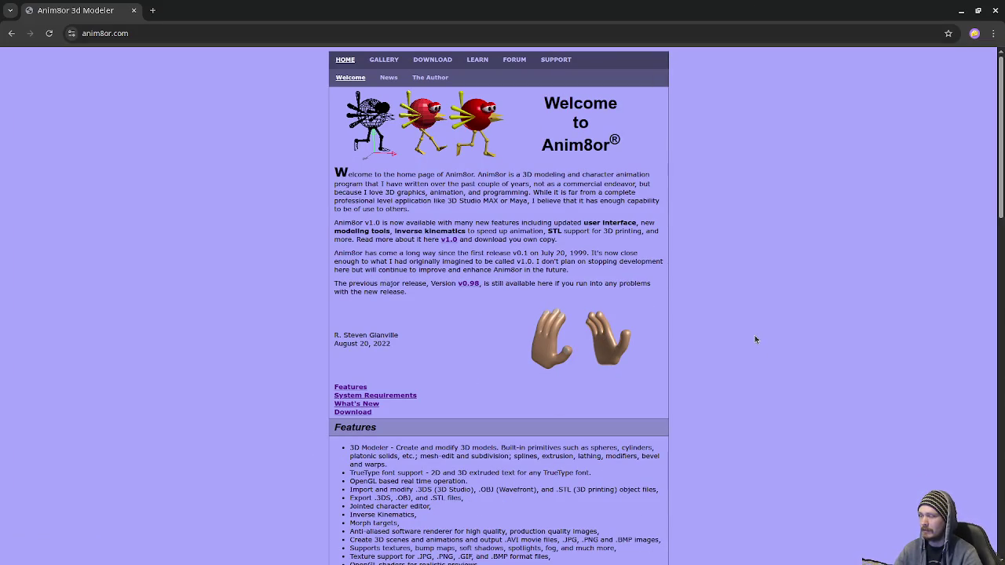
Browse the Anim8or gallery to Gallery 18 and open its spaceship render
{"action": "scroll", "coordinate": [757, 344], "scroll_direction": "down", "scroll_amount": 3}
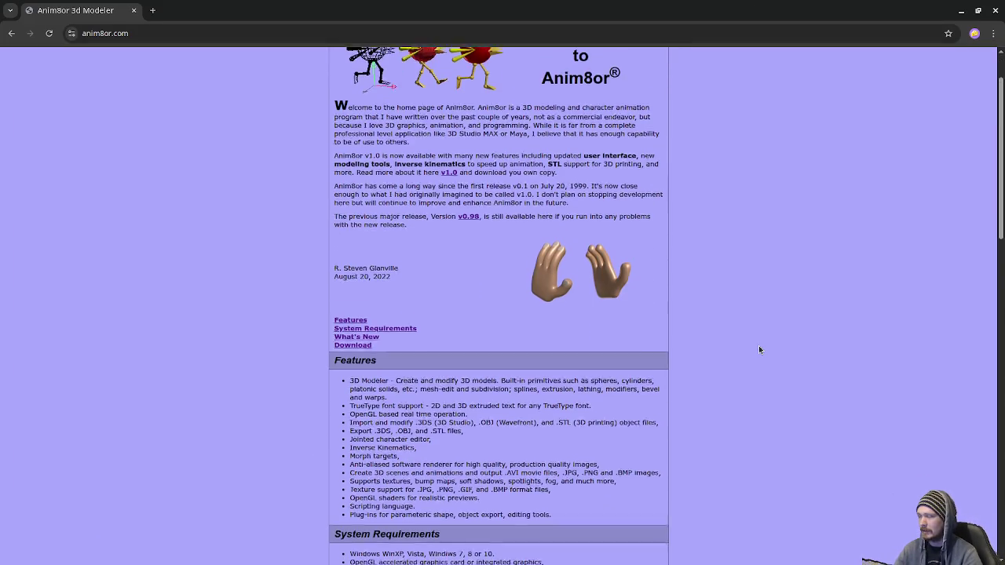
{"action": "scroll", "coordinate": [759, 350], "scroll_direction": "down", "scroll_amount": 6}
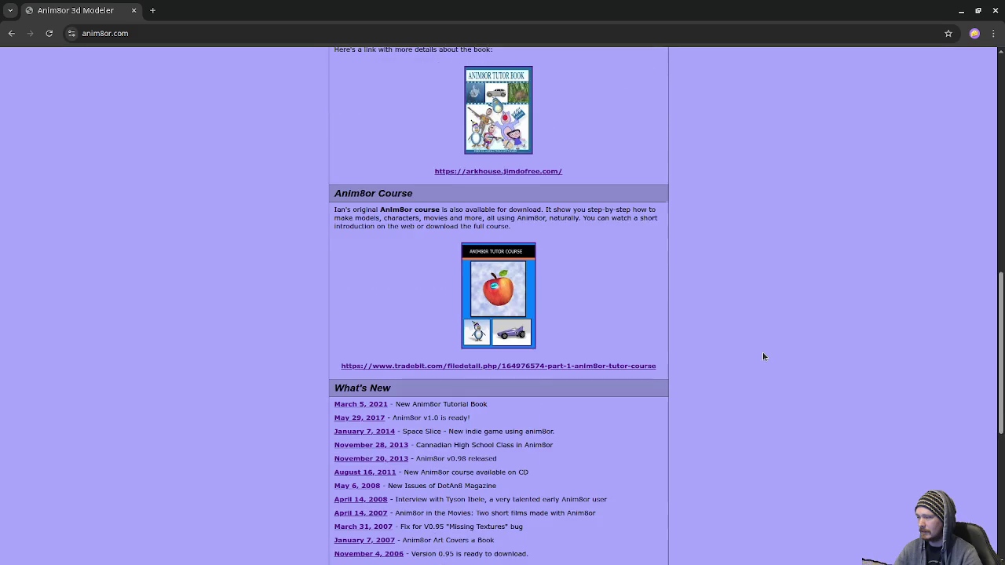
{"action": "scroll", "coordinate": [763, 358], "scroll_direction": "up", "scroll_amount": 7}
{"action": "scroll", "coordinate": [747, 360], "scroll_direction": "up", "scroll_amount": 2}
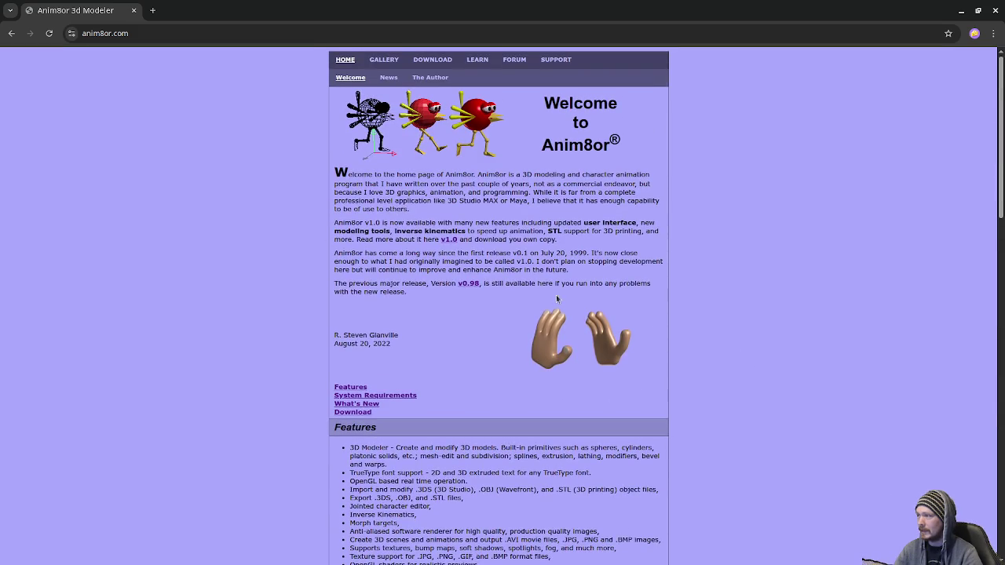
{"action": "left_click", "coordinate": [383, 60]}
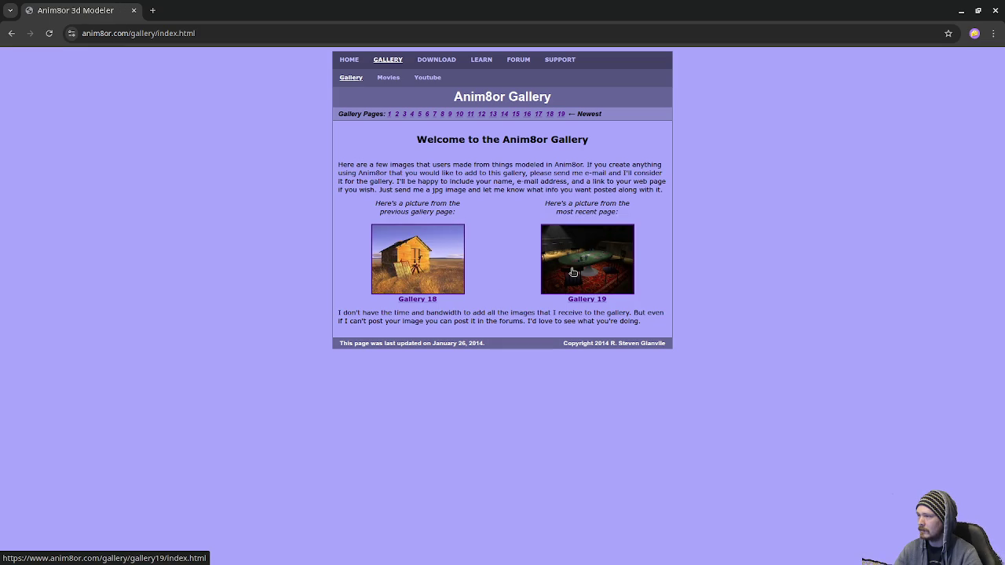
{"action": "left_click", "coordinate": [409, 283]}
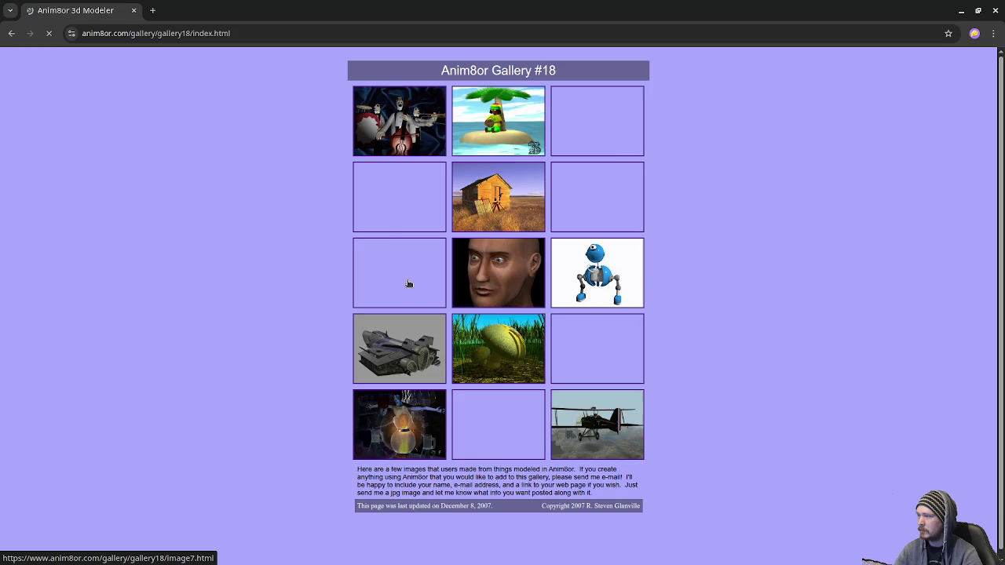
{"action": "left_click", "coordinate": [384, 355]}
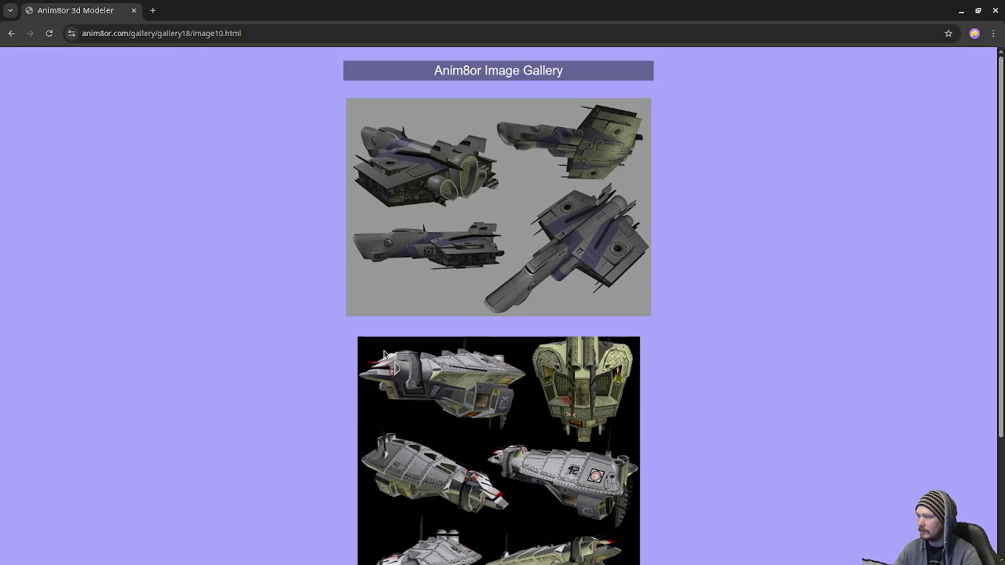
Look over the spaceship render, then go back to the gallery index
{"action": "scroll", "coordinate": [471, 408], "scroll_direction": "down", "scroll_amount": 3}
{"action": "scroll", "coordinate": [470, 408], "scroll_direction": "up", "scroll_amount": 3}
{"action": "left_click", "coordinate": [10, 33]}
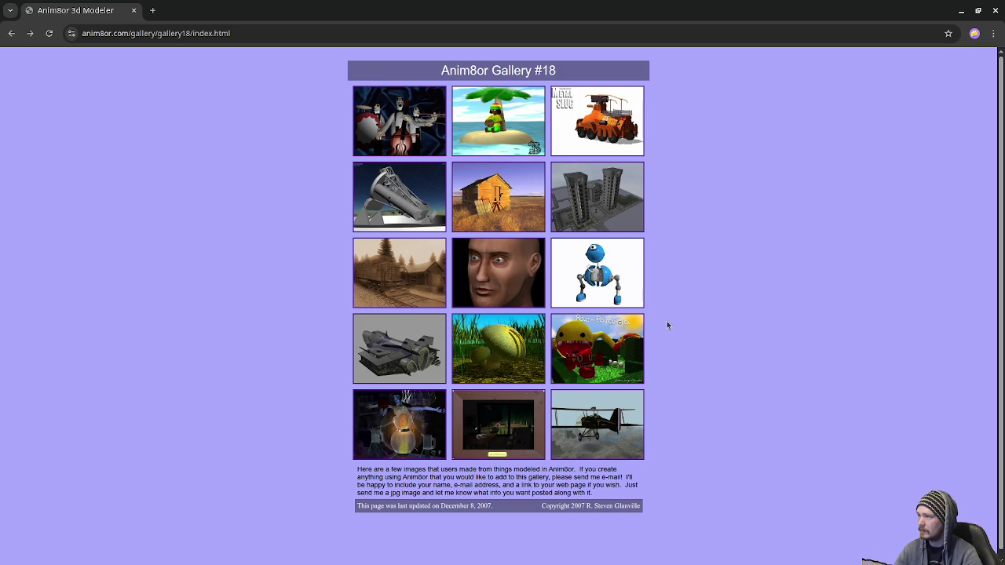
{"action": "left_click", "coordinate": [11, 33]}
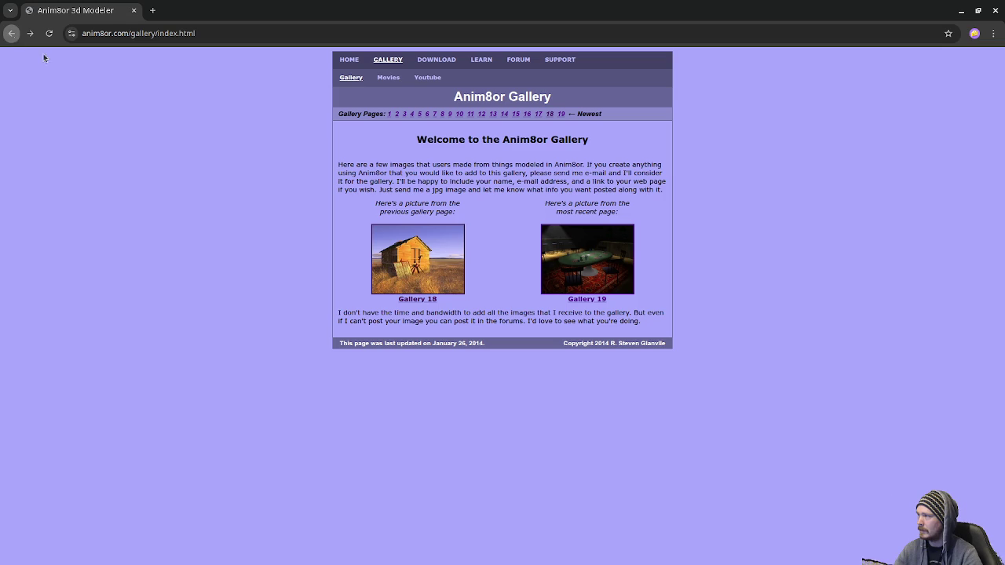
Scroll through the online manual index, then return to the Anim8or home page
{"action": "left_click", "coordinate": [487, 62]}
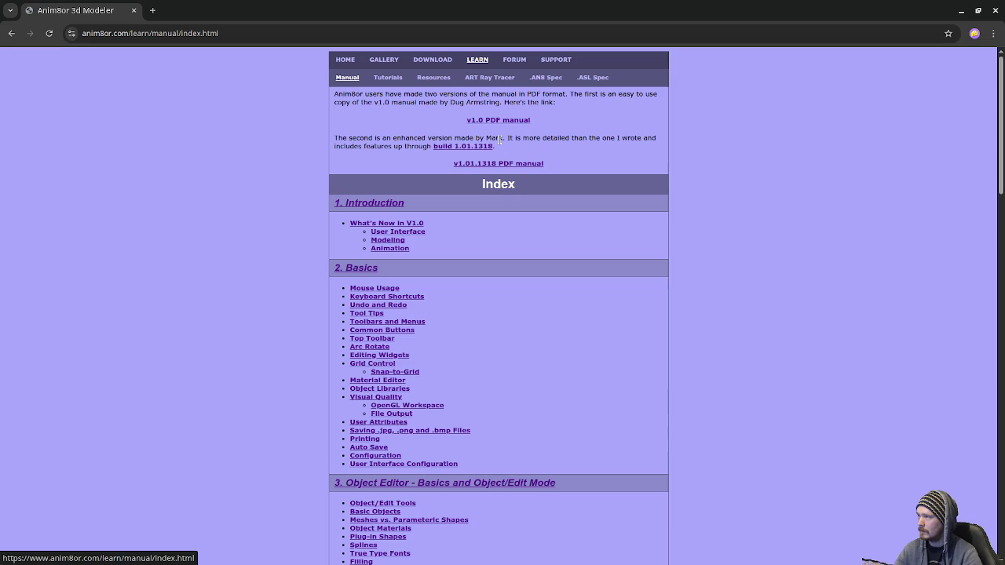
{"action": "scroll", "coordinate": [487, 228], "scroll_direction": "down", "scroll_amount": 15}
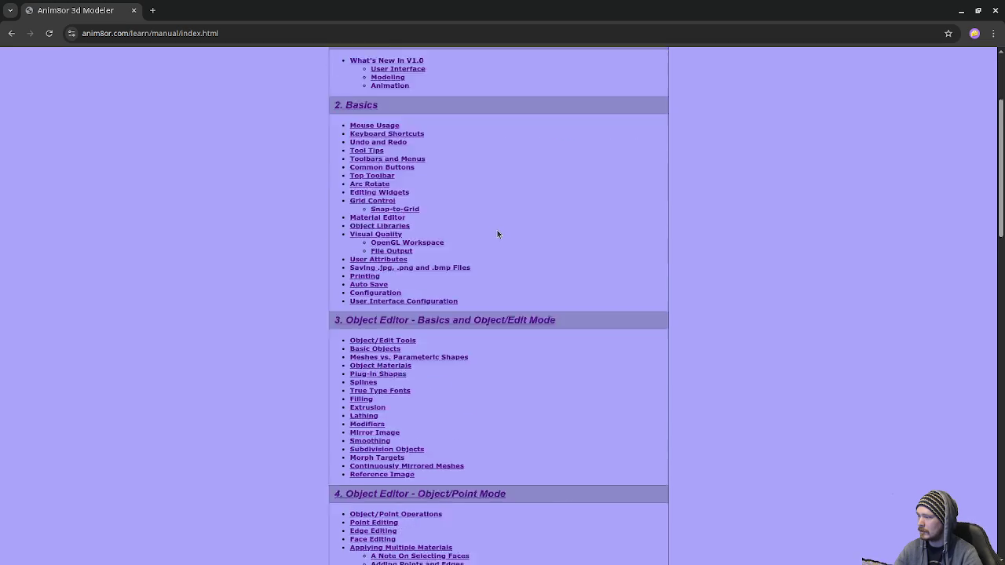
{"action": "scroll", "coordinate": [504, 247], "scroll_direction": "down", "scroll_amount": 3}
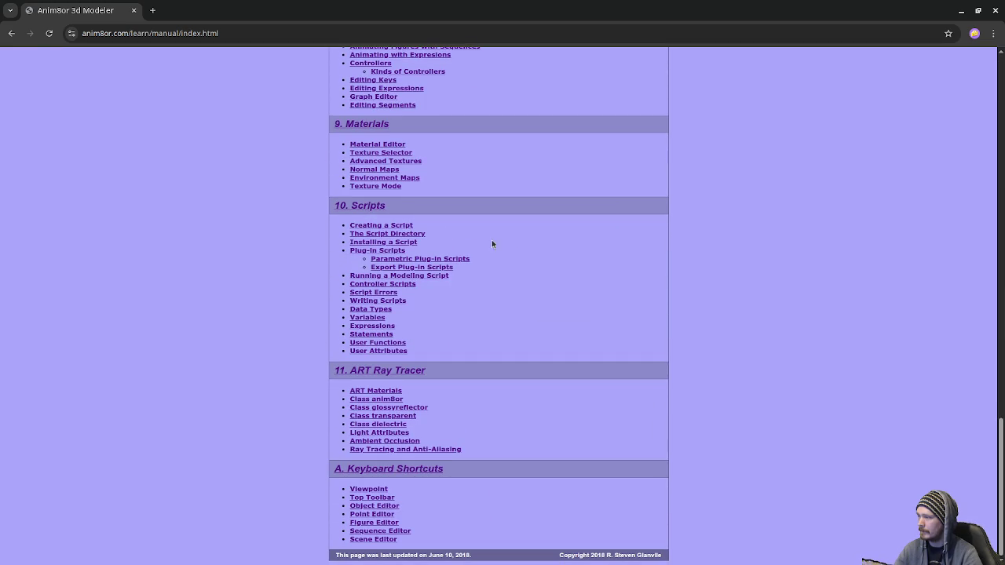
{"action": "left_click", "coordinate": [12, 33]}
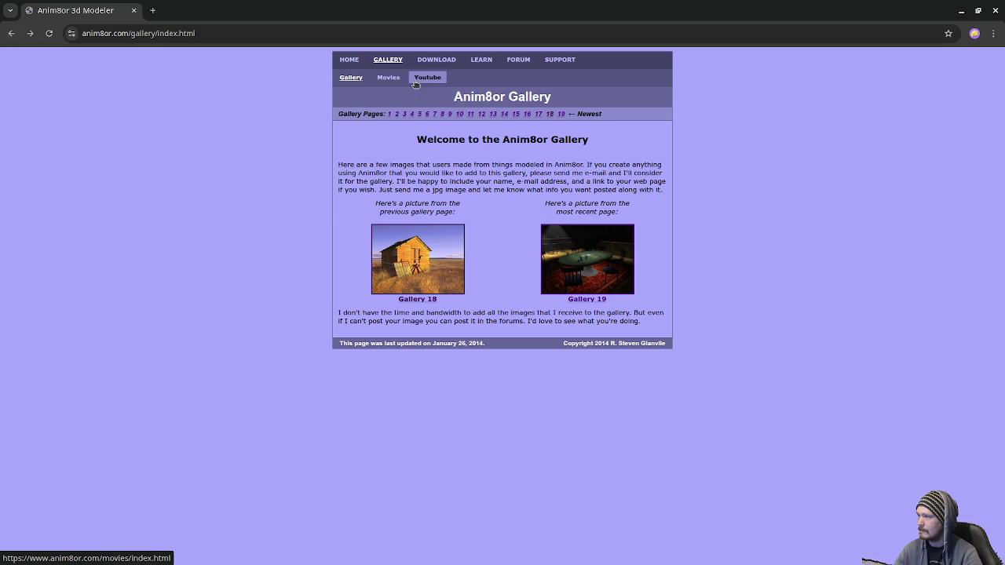
{"action": "left_click", "coordinate": [355, 69]}
{"action": "scroll", "coordinate": [497, 246], "scroll_direction": "down", "scroll_amount": 20}
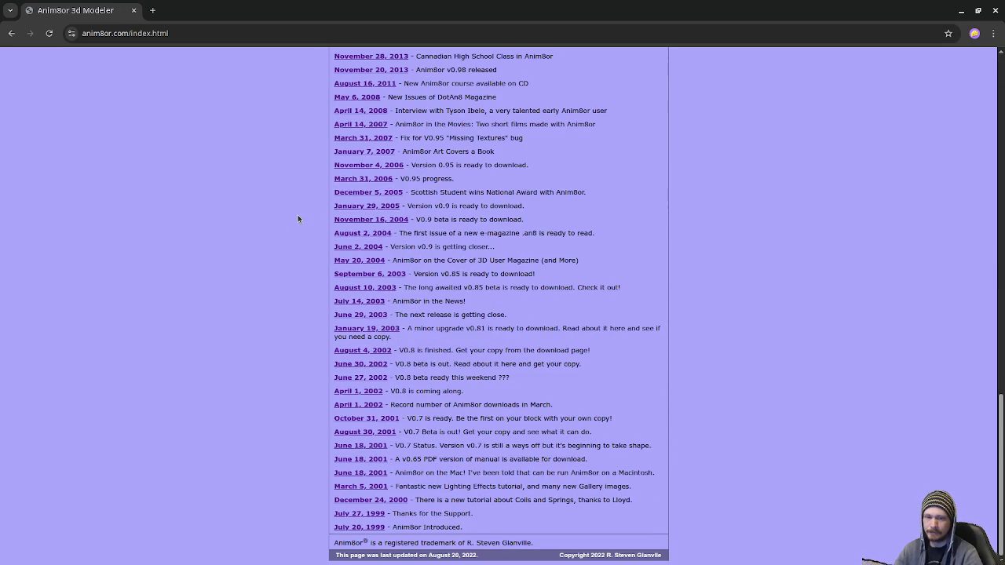
{"action": "scroll", "coordinate": [334, 311], "scroll_direction": "up", "scroll_amount": 20}
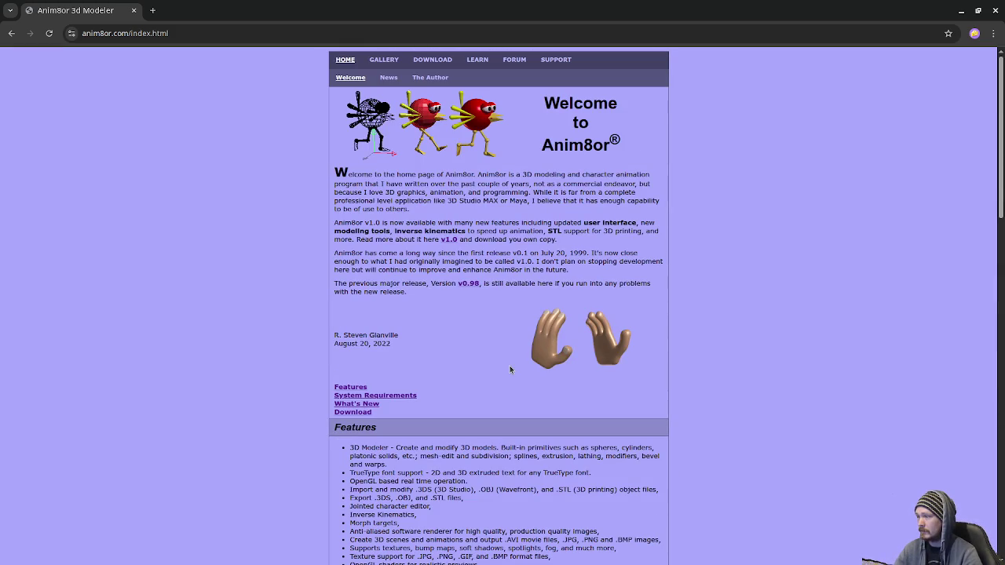
Highlight the first release date, July 20, 1999, then close Chrome
{"action": "left_click_drag", "start_coordinate": [542, 253], "coordinate": [580, 253]}
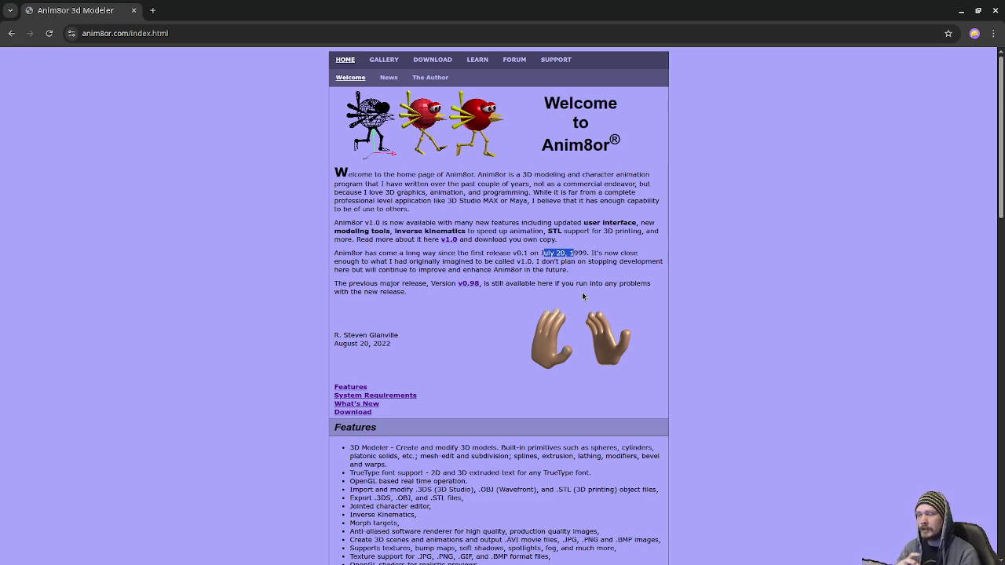
{"action": "left_click", "coordinate": [135, 11]}
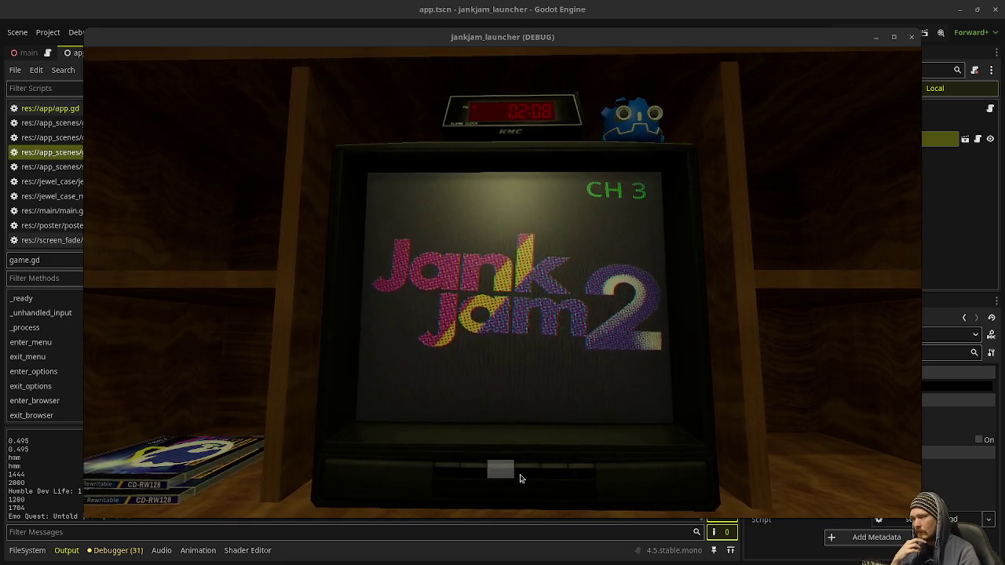
Move the game window, try the TV volume, toggle Fullscreen on and off, then quit the game
{"action": "mouse_move", "coordinate": [616, 39]}
{"action": "left_mouse_down"}
{"action": "mouse_move", "coordinate": [630, 253]}
{"action": "mouse_move", "coordinate": [629, 45]}
{"action": "left_mouse_up"}
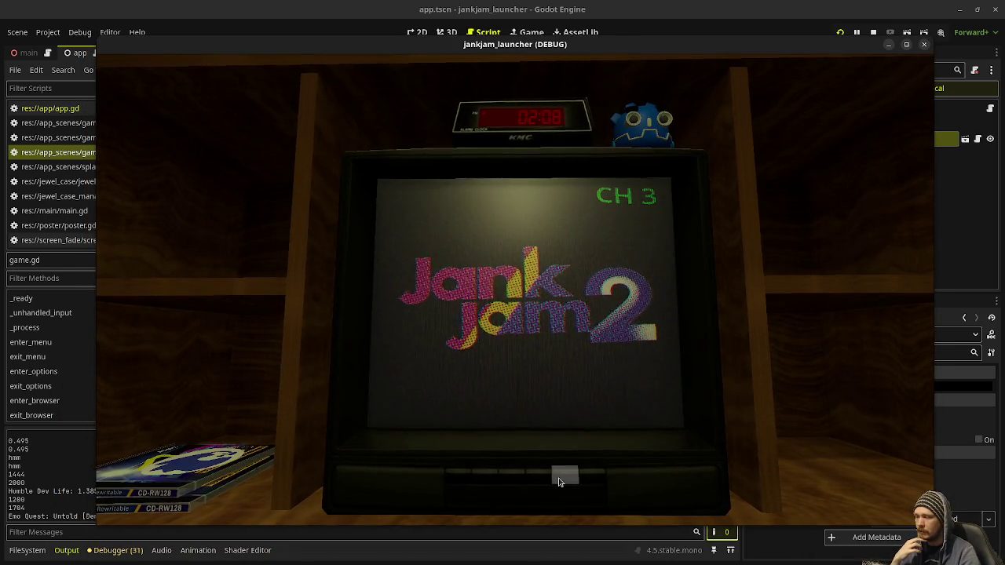
{"action": "left_click", "coordinate": [508, 481]}
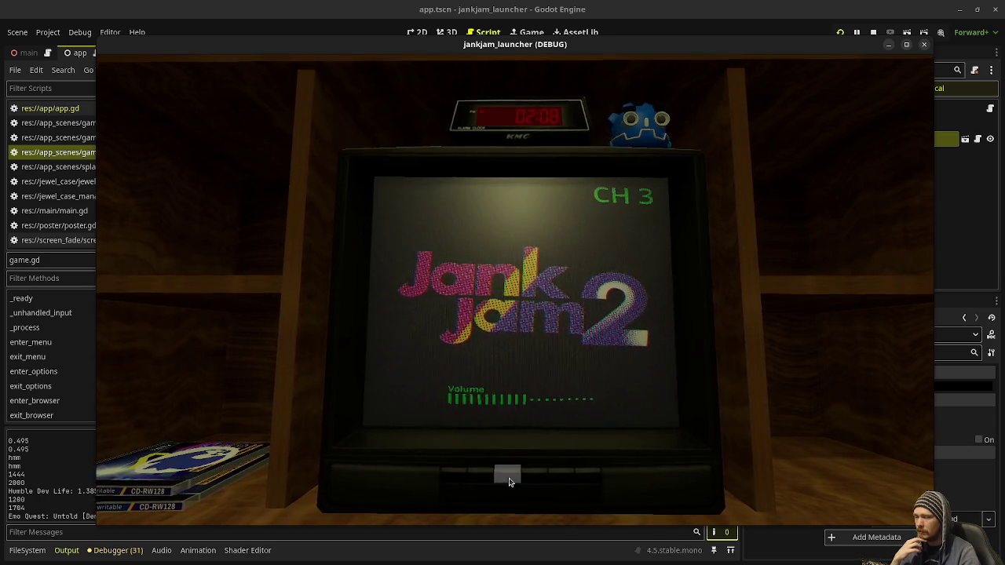
{"action": "left_click", "coordinate": [451, 471]}
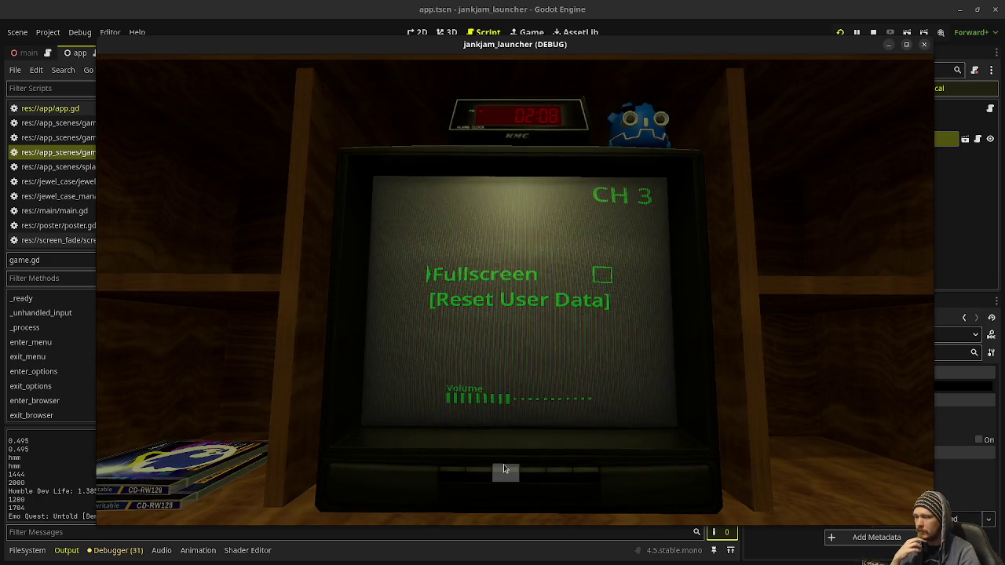
{"action": "left_click", "coordinate": [507, 475]}
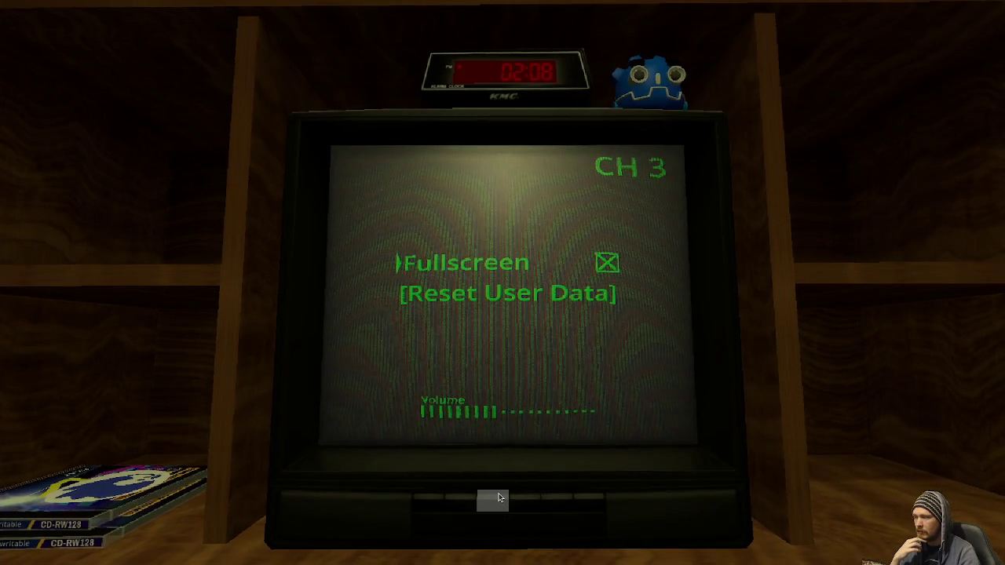
{"action": "left_click", "coordinate": [497, 496]}
{"action": "left_click", "coordinate": [548, 506]}
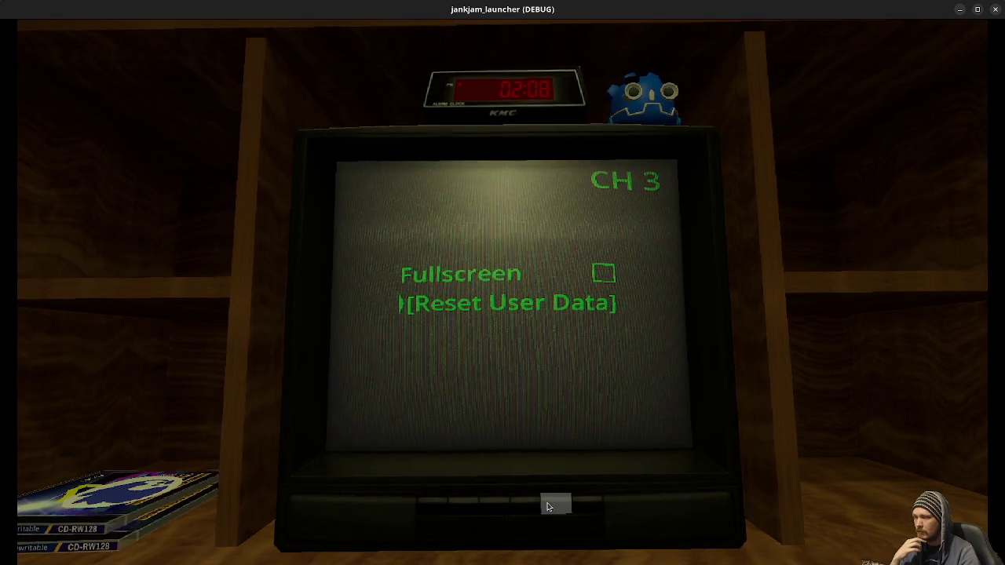
{"action": "left_click", "coordinate": [431, 506]}
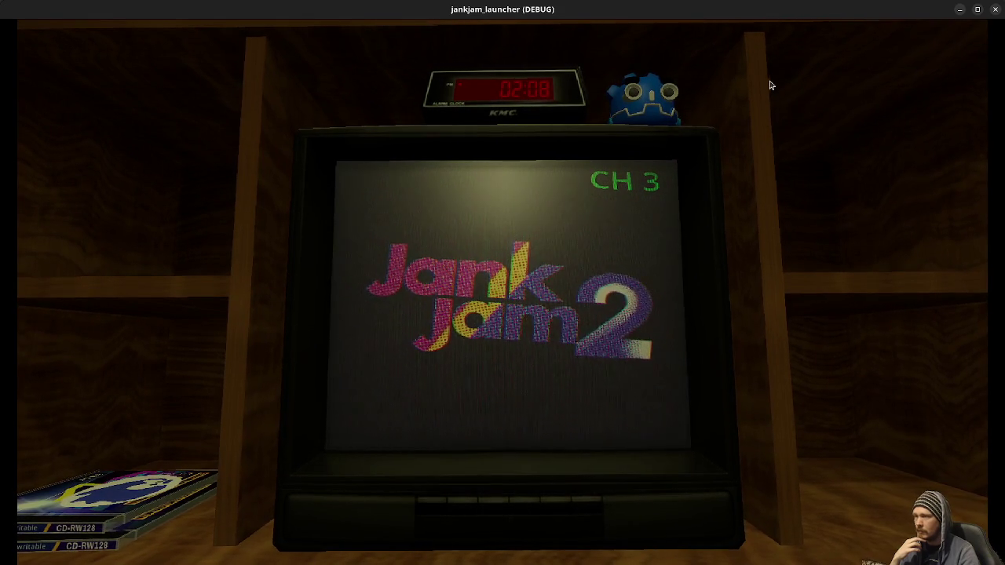
{"action": "key", "text": "alt+F4"}
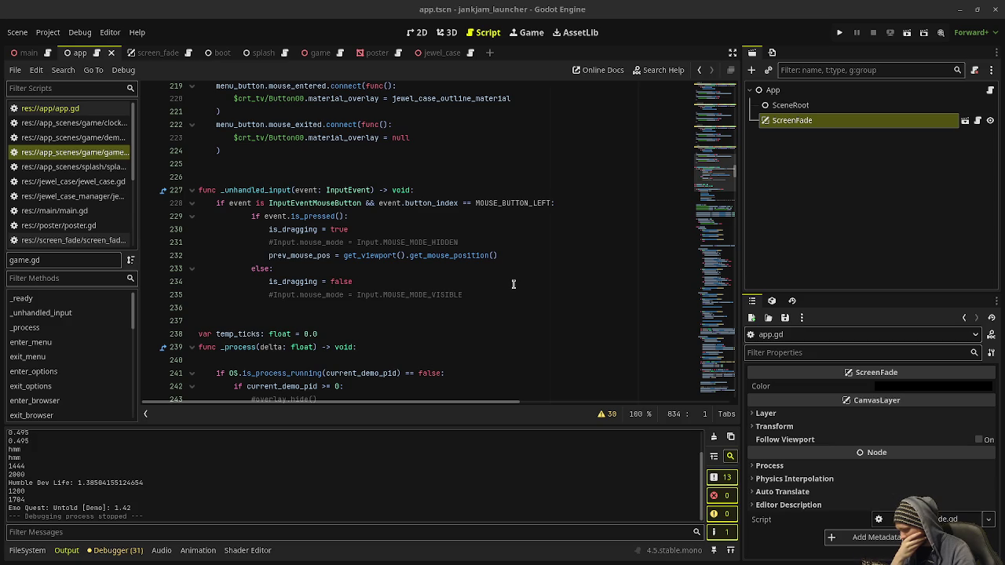
Scroll game.gd to select line 167's hover-outline assignment, then view the scene in 3D
{"action": "left_click", "coordinate": [306, 53]}
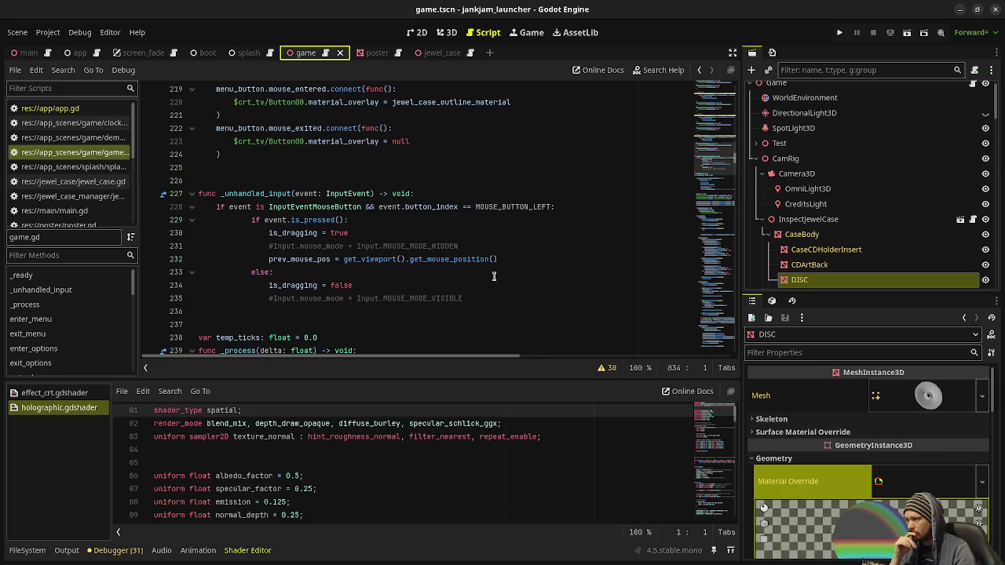
{"action": "scroll", "coordinate": [494, 276], "scroll_direction": "down", "scroll_amount": 3}
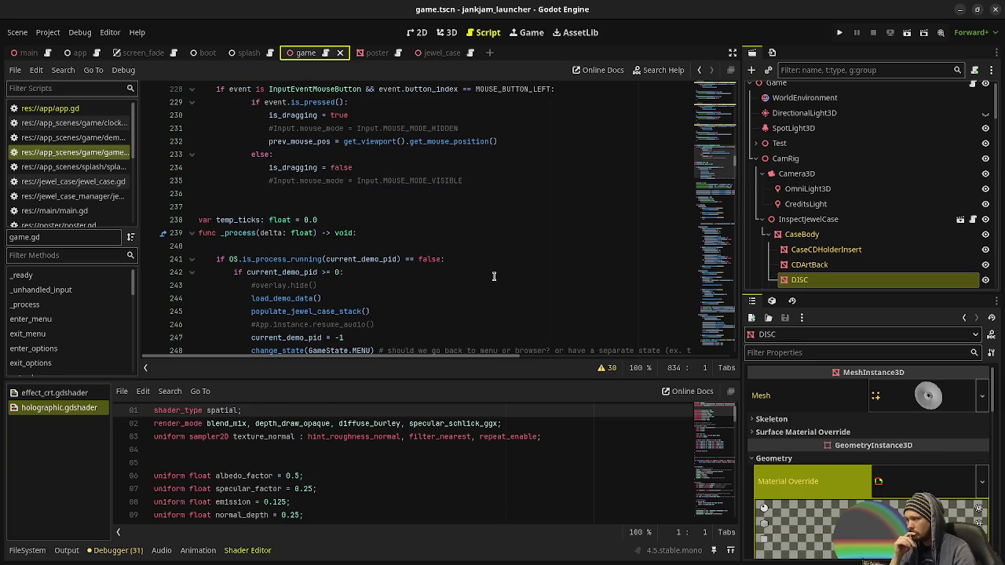
{"action": "left_click_drag", "start_coordinate": [710, 157], "coordinate": [710, 82]}
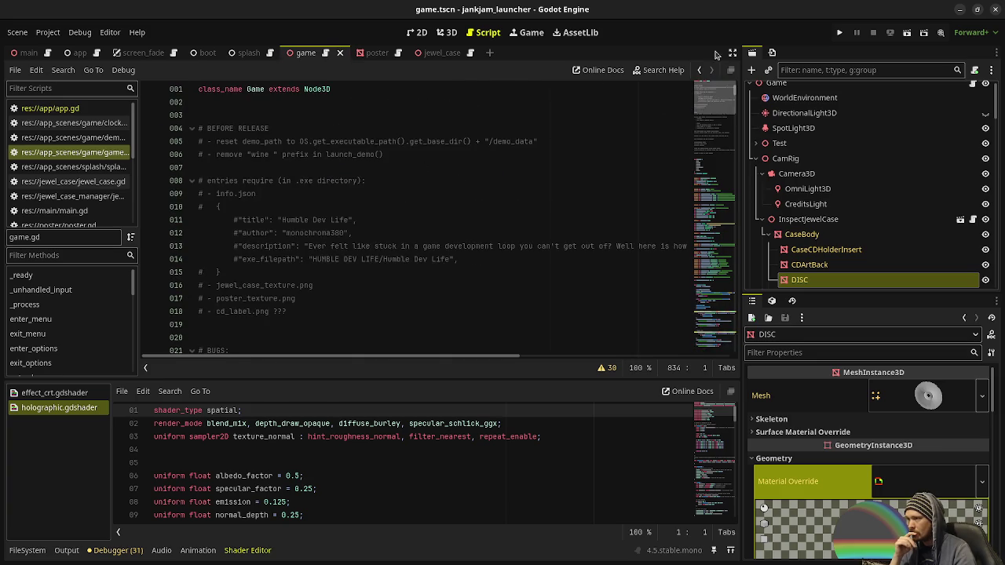
{"action": "scroll", "coordinate": [370, 230], "scroll_direction": "down", "scroll_amount": 7}
{"action": "scroll", "coordinate": [369, 231], "scroll_direction": "down", "scroll_amount": 20}
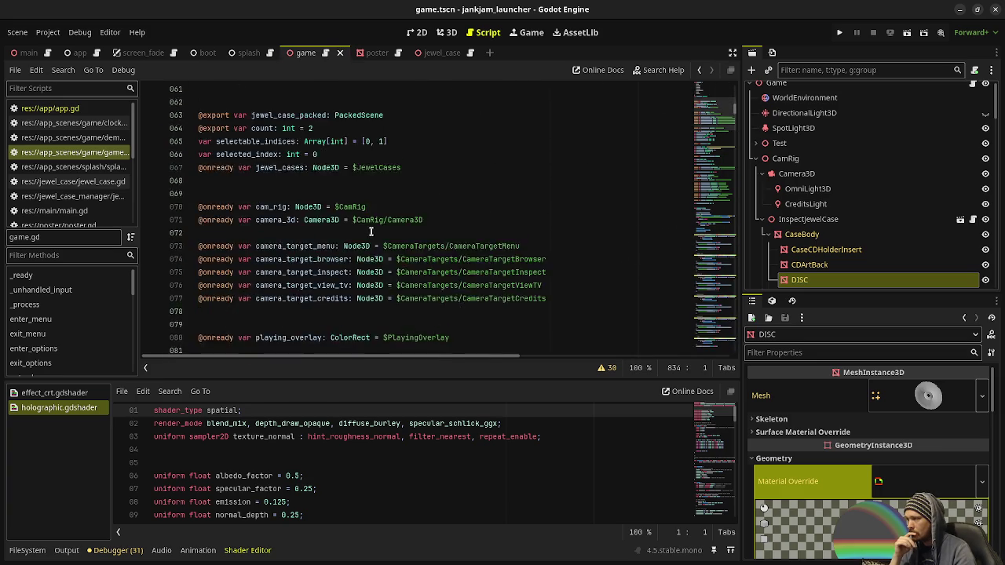
{"action": "scroll", "coordinate": [374, 232], "scroll_direction": "down", "scroll_amount": 20}
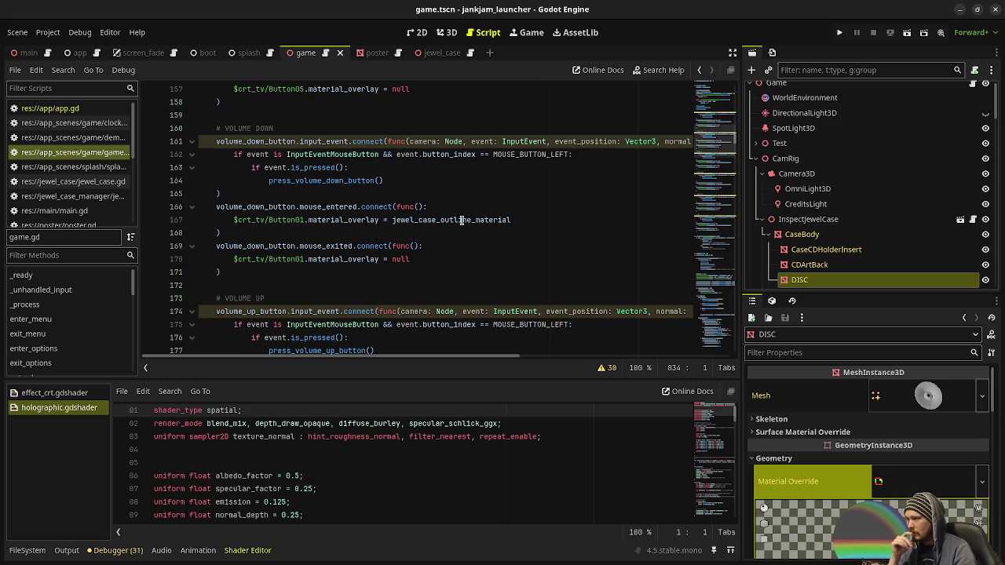
{"action": "mouse_move", "coordinate": [512, 216]}
{"action": "left_mouse_down"}
{"action": "mouse_move", "coordinate": [235, 208]}
{"action": "mouse_move", "coordinate": [233, 220]}
{"action": "left_mouse_up"}
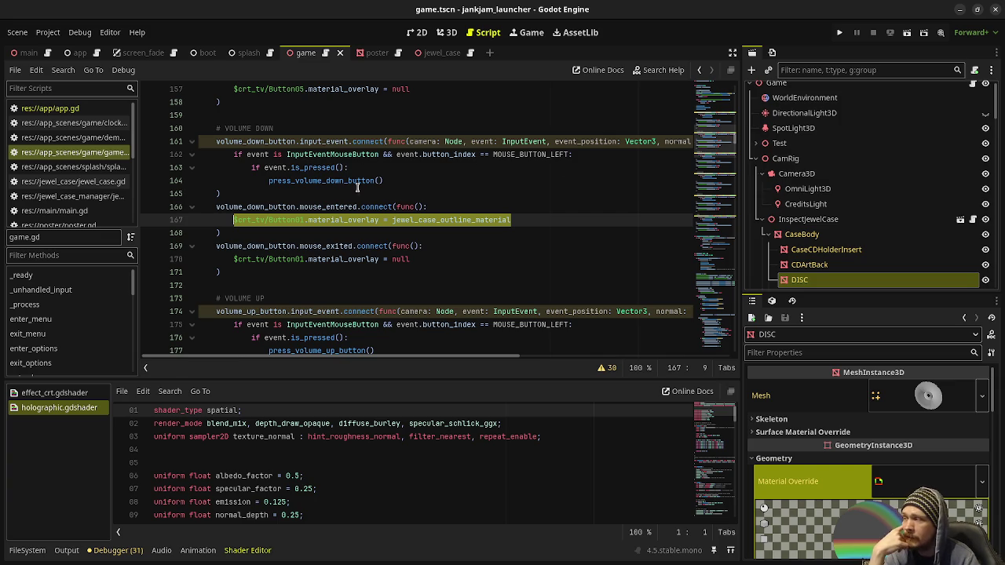
{"action": "left_click", "coordinate": [446, 32]}
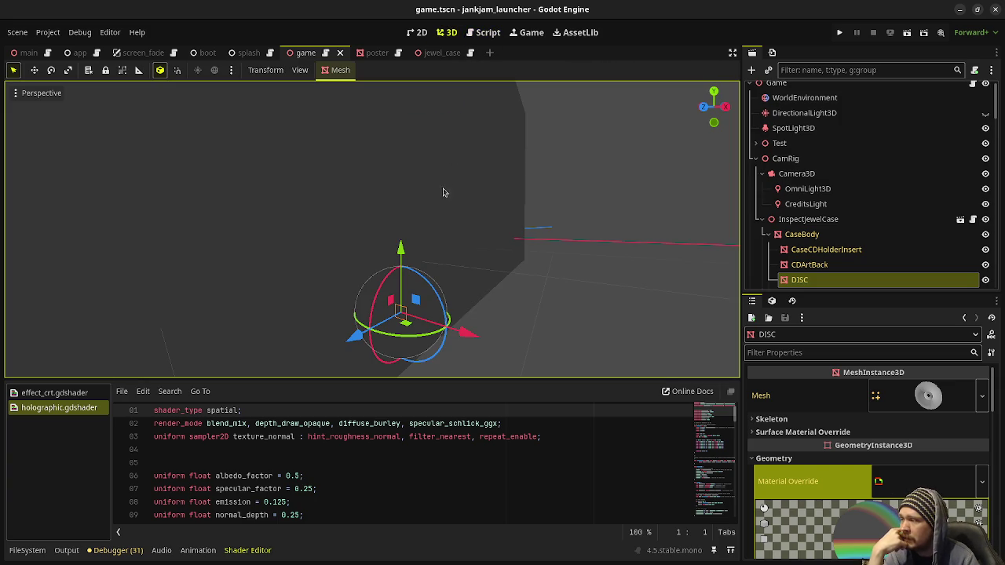
Zoom onto the TV panel, select material_overlay and jewel_case_outline_material on line 167, and rerun jankjam_launcher
{"action": "scroll", "coordinate": [408, 226], "scroll_direction": "up", "scroll_amount": 5}
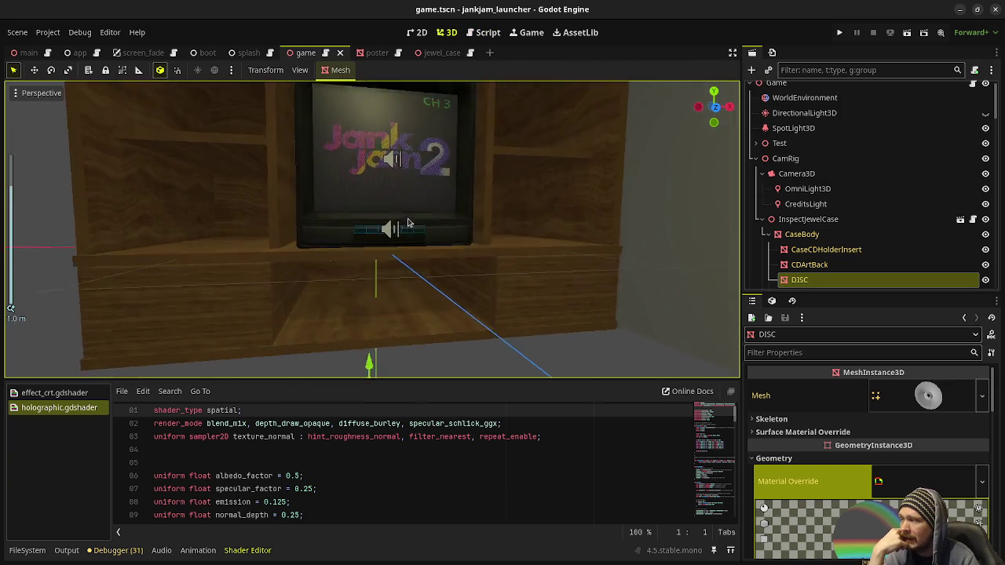
{"action": "scroll", "coordinate": [414, 227], "scroll_direction": "up", "scroll_amount": 5}
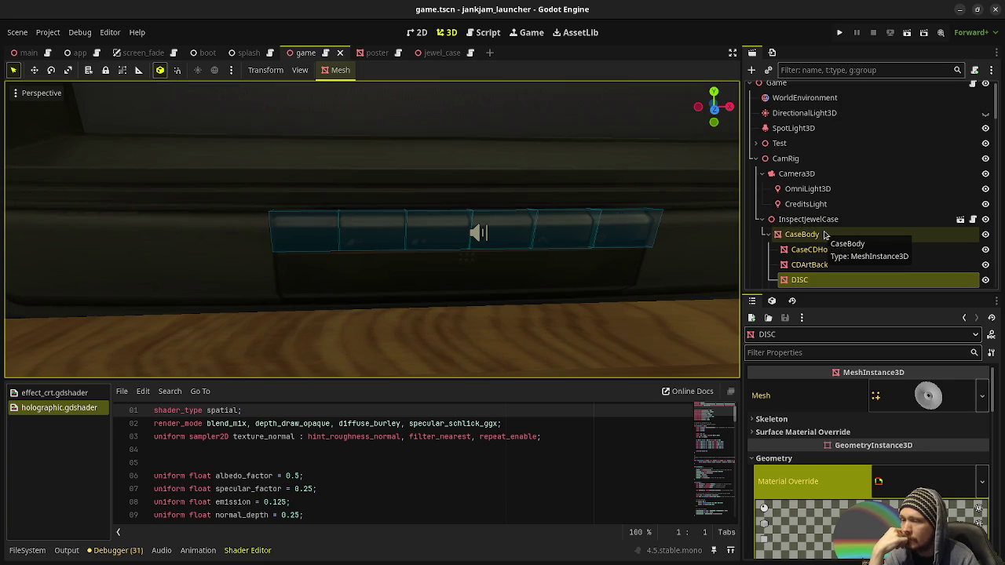
{"action": "left_click", "coordinate": [487, 32]}
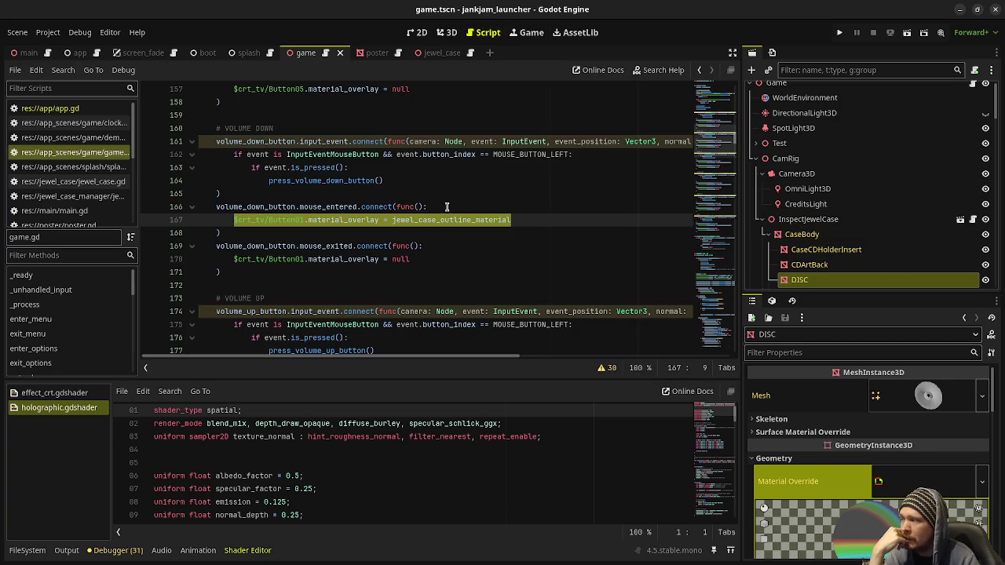
{"action": "double_click", "coordinate": [342, 220]}
{"action": "double_click", "coordinate": [466, 219]}
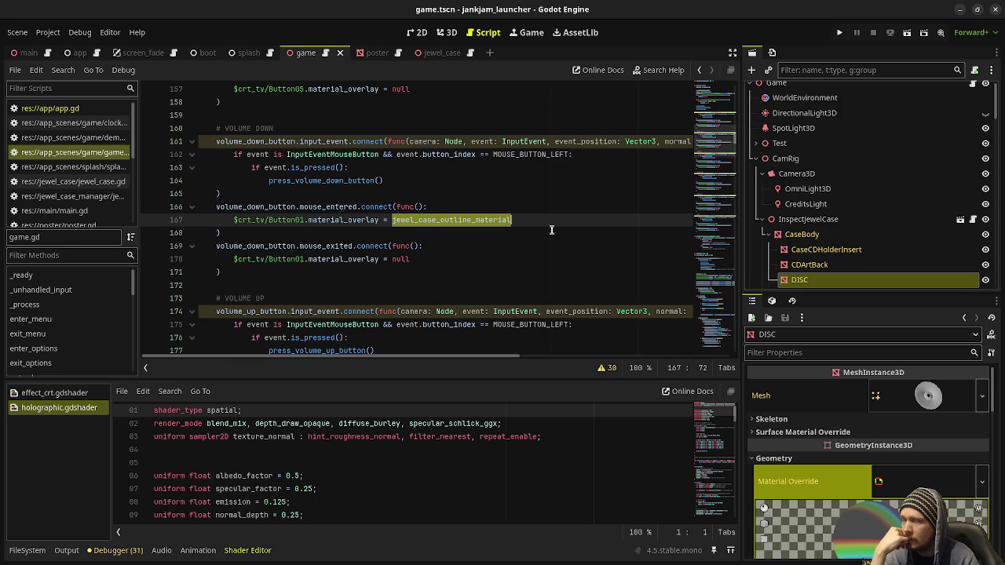
{"action": "left_click", "coordinate": [839, 32]}
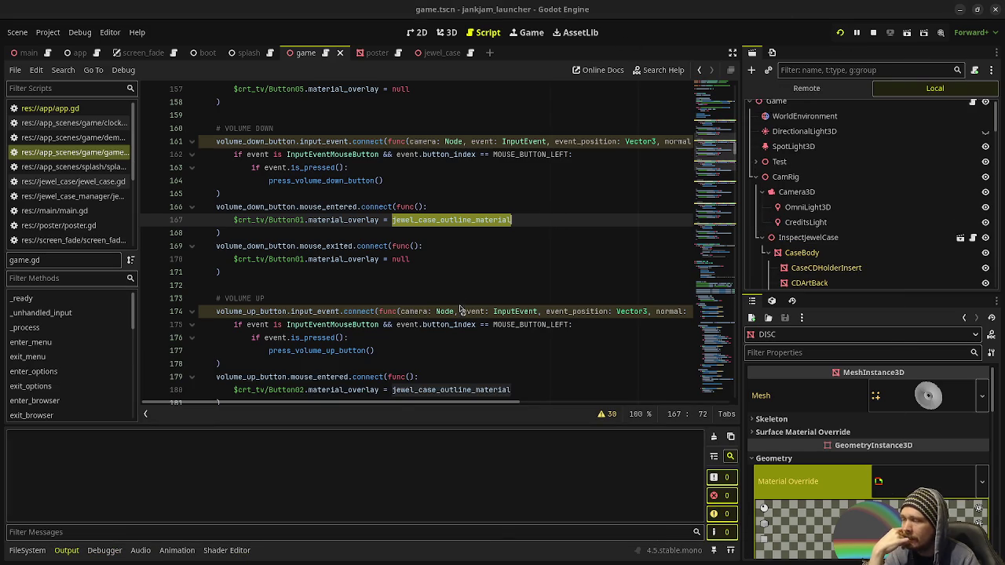